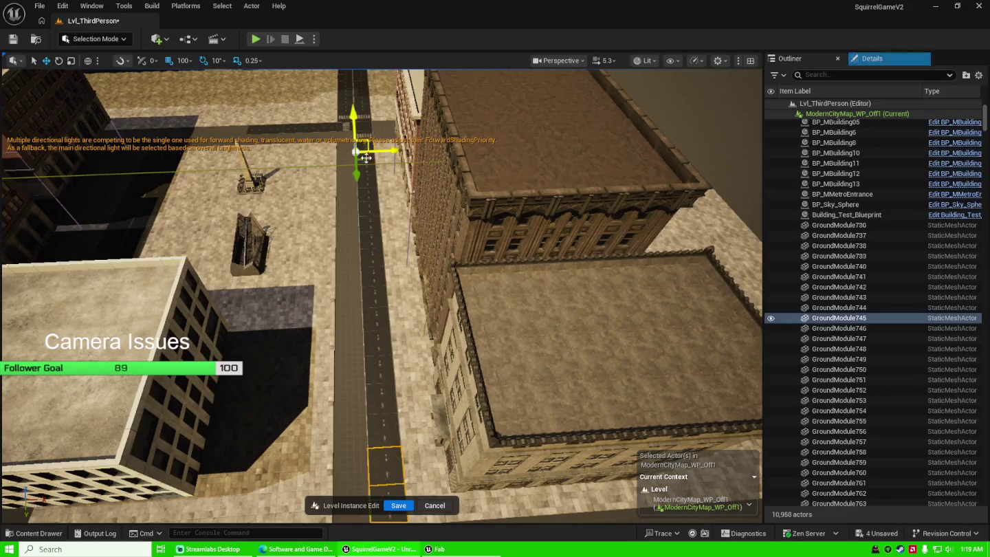
# Select the 18 road tiles, including GroundModule745–755, and Alt-drag a copy sideways along X.
pyautogui.keyDown('ctrl'); pyautogui.click(370, 201); pyautogui.keyUp('ctrl')
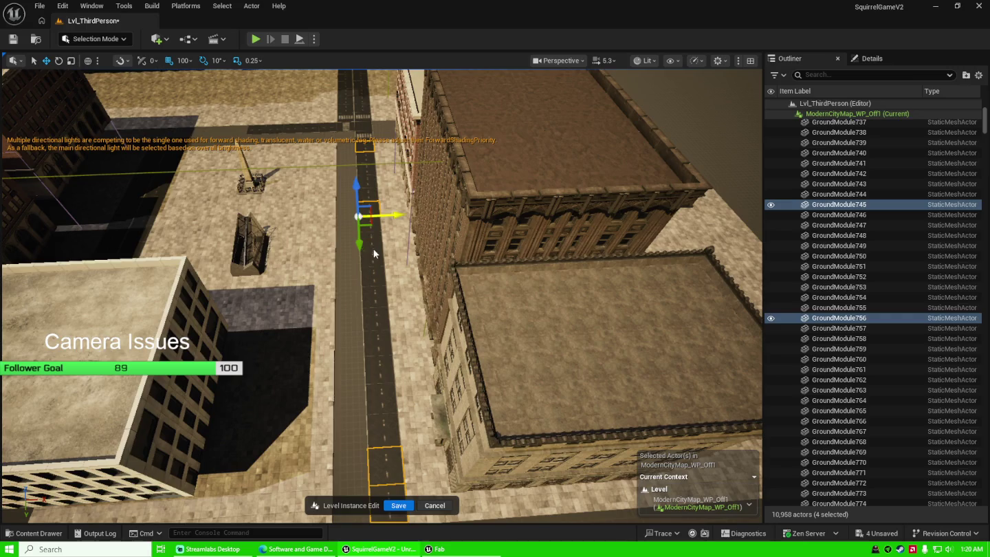
pyautogui.keyDown('ctrl'); pyautogui.click(380, 282); pyautogui.keyUp('ctrl')
pyautogui.keyDown('ctrl'); pyautogui.click(383, 324); pyautogui.keyUp('ctrl')
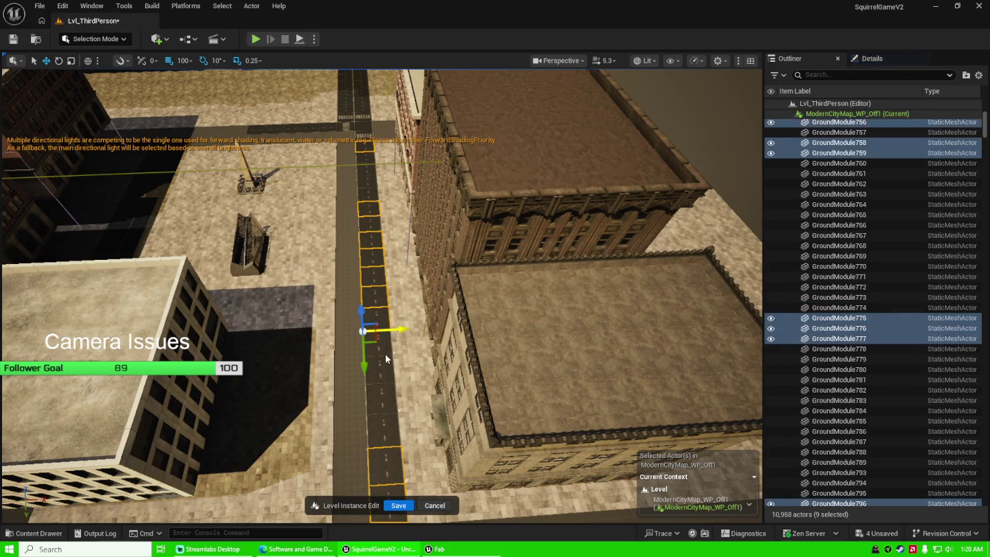
pyautogui.keyDown('ctrl'); pyautogui.click(391, 386); pyautogui.keyUp('ctrl')
pyautogui.keyDown('ctrl'); pyautogui.click(394, 412); pyautogui.keyUp('ctrl')
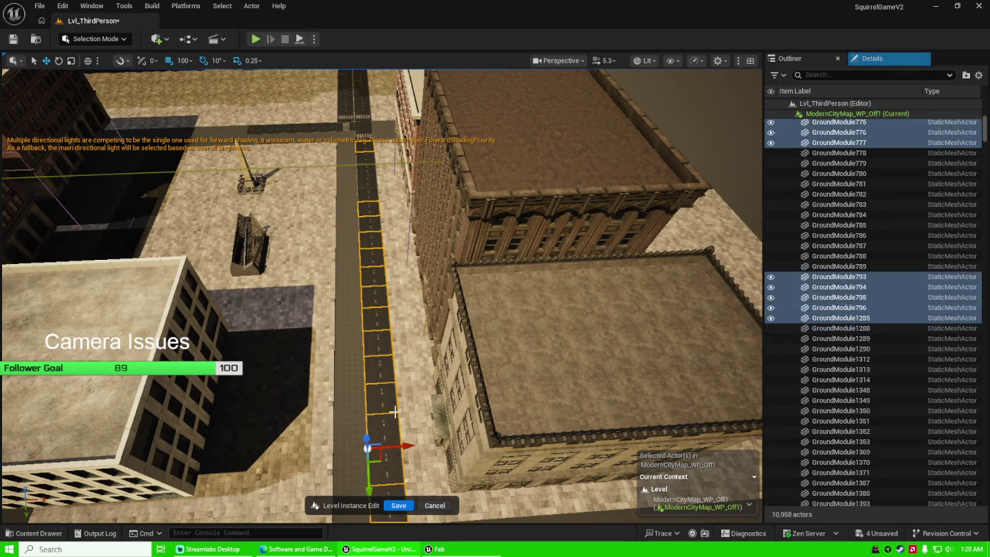
pyautogui.keyDown('ctrl'); pyautogui.click(370, 227); pyautogui.keyUp('ctrl')
pyautogui.keyDown('ctrl'); pyautogui.click(371, 163); pyautogui.keyUp('ctrl')
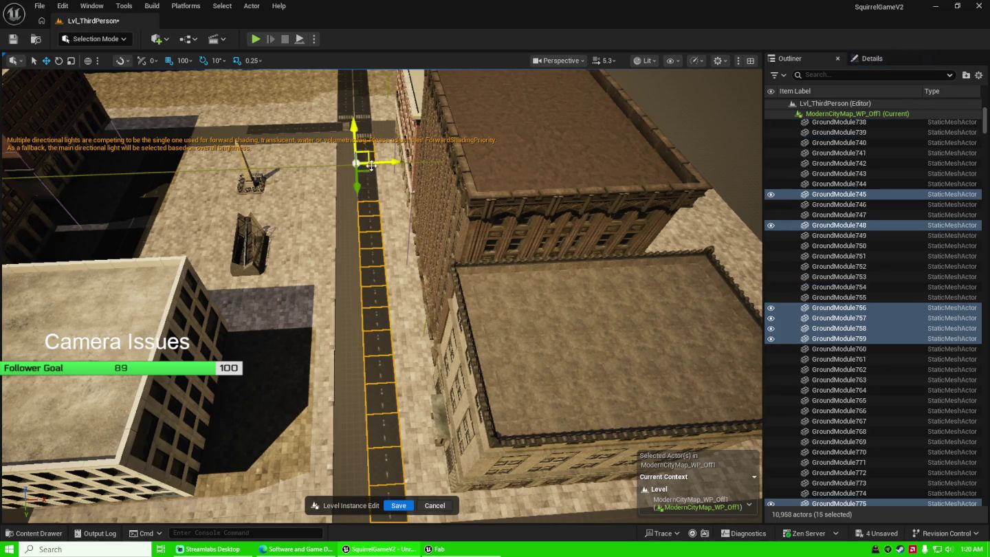
pyautogui.keyDown('ctrl'); pyautogui.click(373, 171); pyautogui.keyUp('ctrl')
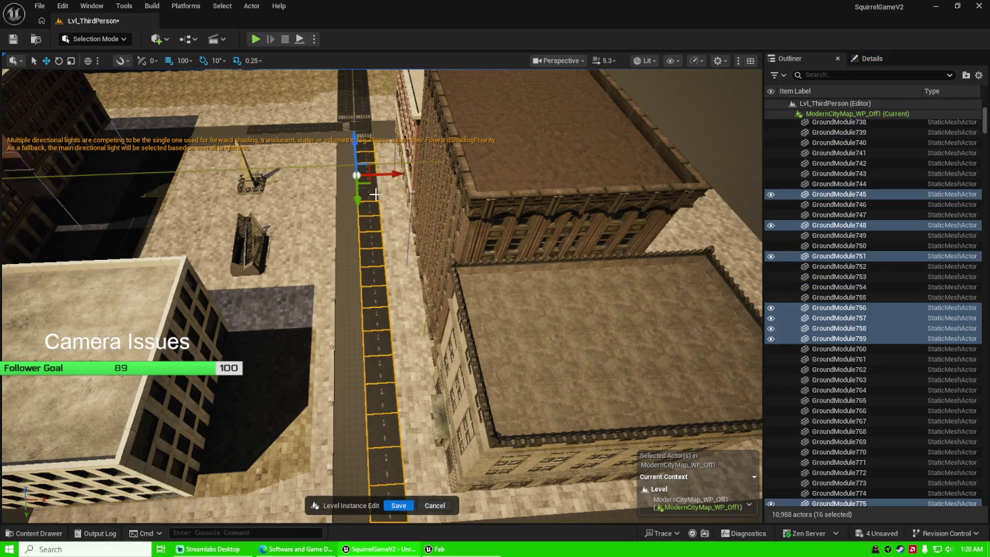
pyautogui.keyDown('ctrl'); pyautogui.click(374, 194); pyautogui.keyUp('ctrl')
pyautogui.keyDown('ctrl'); pyautogui.click(372, 181); pyautogui.keyUp('ctrl')
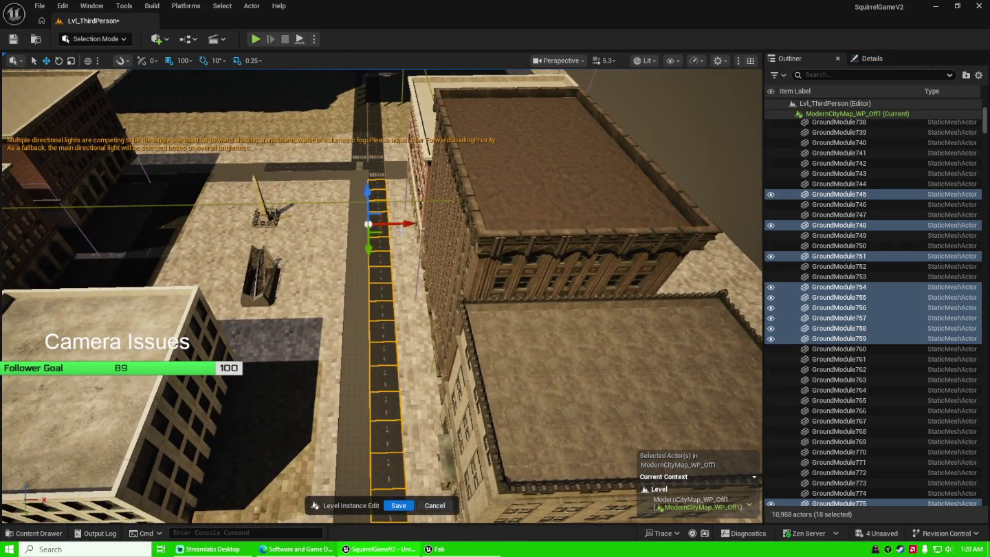
pyautogui.moveTo(402, 226); pyautogui.dragTo(380, 233)
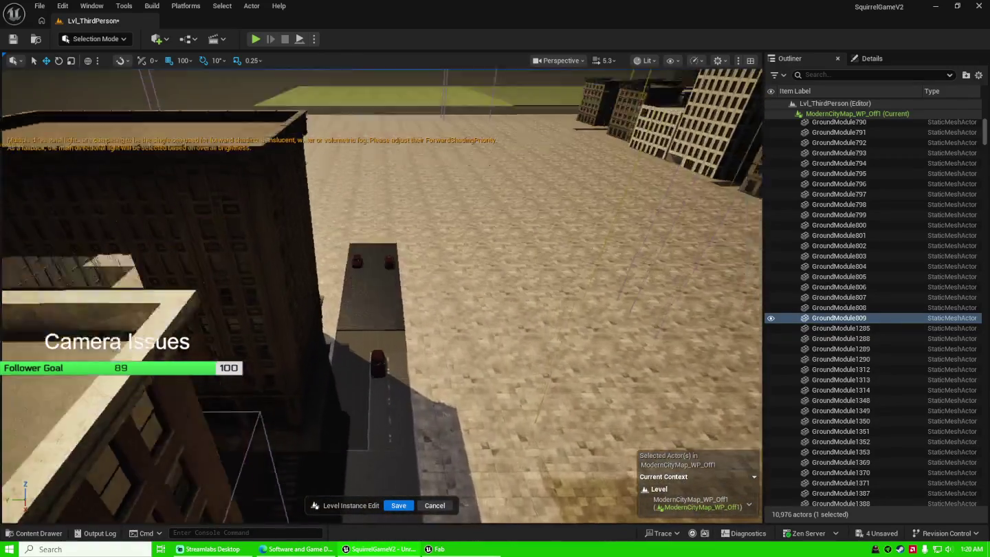
# Start a new road-tile selection and add tiles running up the street.
pyautogui.click(403, 268)
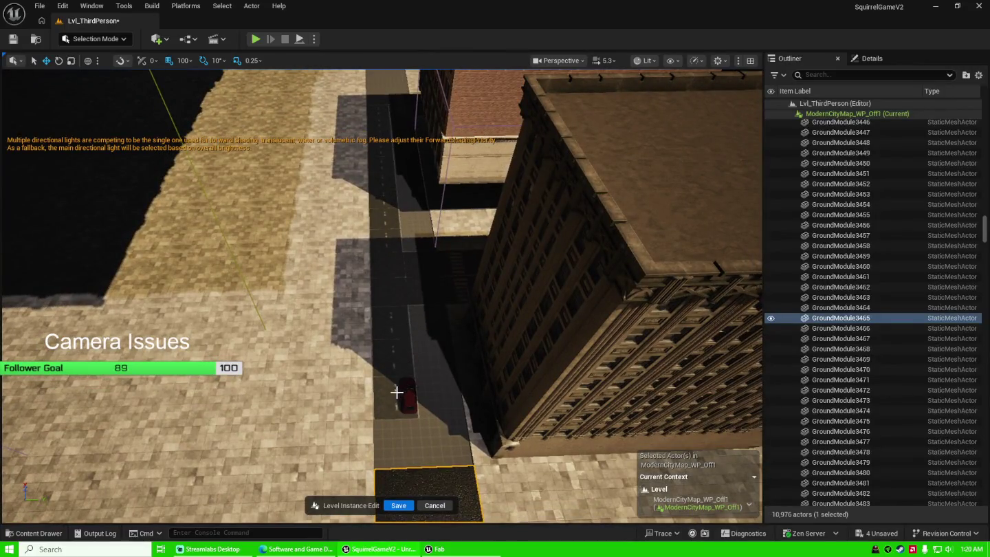
pyautogui.click(397, 392)
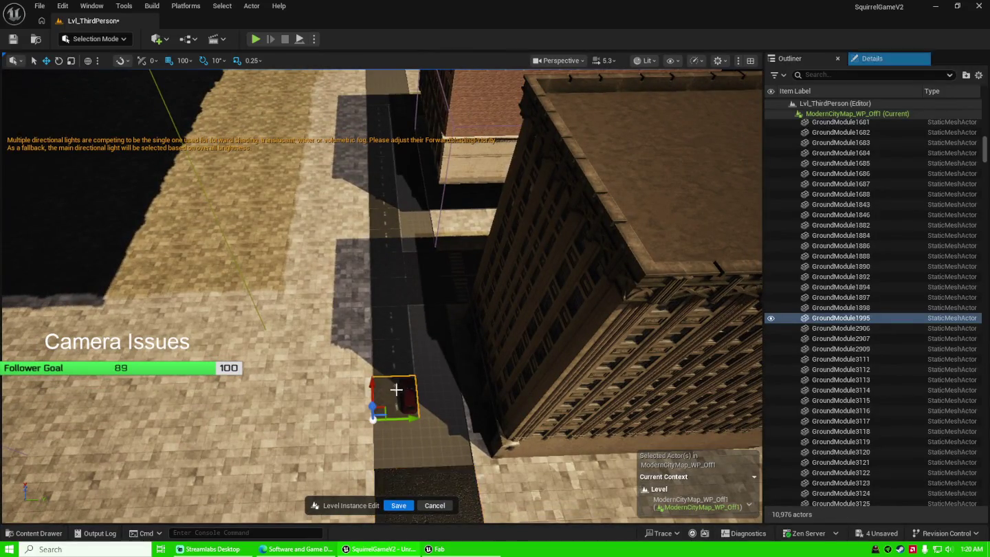
pyautogui.keyDown('ctrl'); pyautogui.click(391, 356); pyautogui.keyUp('ctrl')
pyautogui.keyDown('ctrl'); pyautogui.click(391, 322); pyautogui.keyUp('ctrl')
pyautogui.keyDown('ctrl'); pyautogui.click(390, 293); pyautogui.keyUp('ctrl')
pyautogui.keyDown('ctrl'); pyautogui.click(410, 263); pyautogui.keyUp('ctrl')
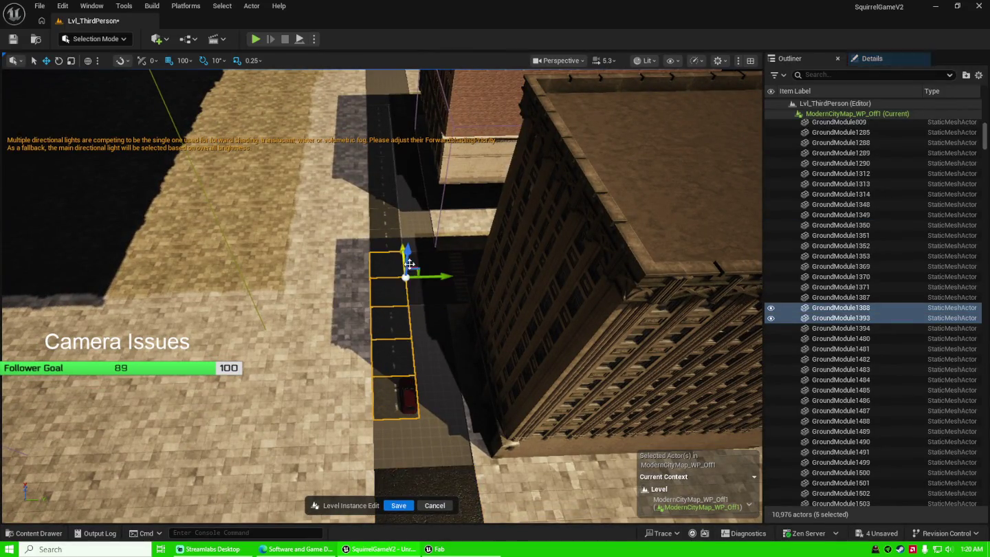
pyautogui.keyDown('ctrl'); pyautogui.click(428, 294); pyautogui.keyUp('ctrl')
pyautogui.keyDown('ctrl'); pyautogui.click(422, 264); pyautogui.keyUp('ctrl')
pyautogui.keyDown('ctrl'); pyautogui.click(385, 241); pyautogui.keyUp('ctrl')
pyautogui.keyDown('ctrl'); pyautogui.click(386, 219); pyautogui.keyUp('ctrl')
pyautogui.keyDown('ctrl'); pyautogui.click(386, 201); pyautogui.keyUp('ctrl')
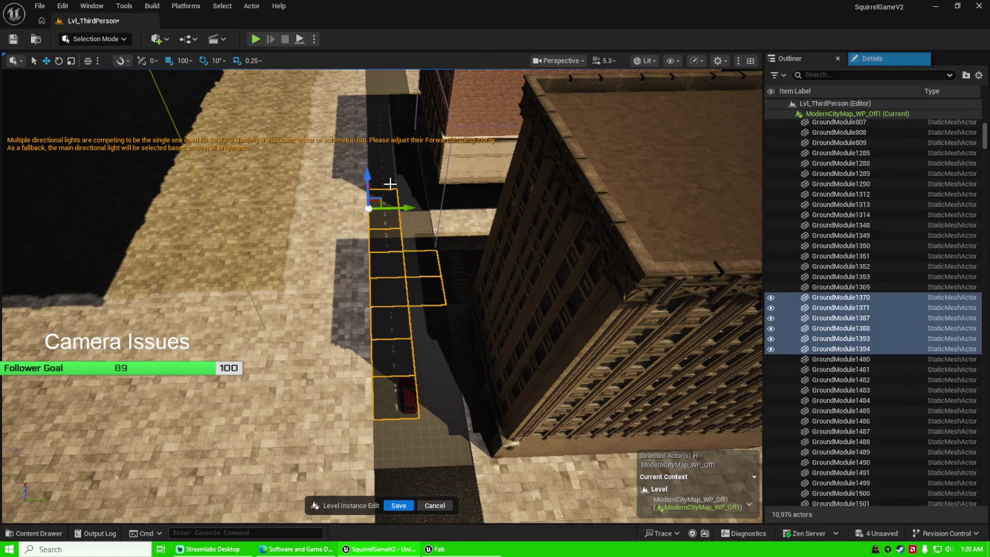
pyautogui.keyDown('ctrl'); pyautogui.click(385, 183); pyautogui.keyUp('ctrl')
# Extend the selection with the next stretch of tiles, including GroundModule1680 and GroundModule1681.
pyautogui.moveTo(432, 233); pyautogui.dragTo(432, 199)
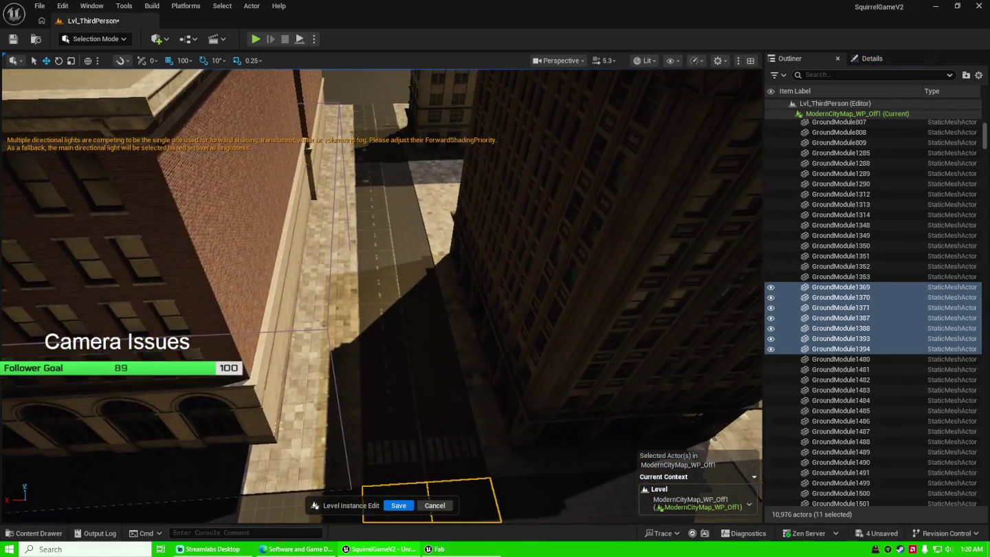
pyautogui.keyDown('ctrl'); pyautogui.click(397, 449); pyautogui.keyUp('ctrl')
pyautogui.keyDown('ctrl'); pyautogui.click(393, 427); pyautogui.keyUp('ctrl')
pyautogui.keyDown('ctrl'); pyautogui.click(389, 411); pyautogui.keyUp('ctrl')
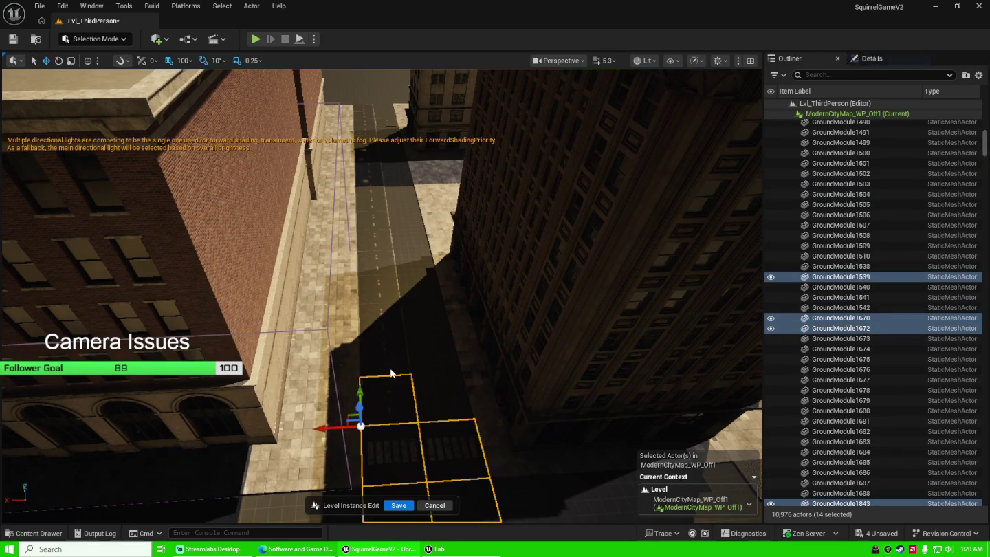
pyautogui.keyDown('ctrl'); pyautogui.click(385, 354); pyautogui.keyUp('ctrl')
pyautogui.keyDown('ctrl'); pyautogui.click(385, 318); pyautogui.keyUp('ctrl')
pyautogui.keyDown('ctrl'); pyautogui.click(384, 288); pyautogui.keyUp('ctrl')
pyautogui.keyDown('ctrl'); pyautogui.click(382, 263); pyautogui.keyUp('ctrl')
pyautogui.keyDown('ctrl'); pyautogui.click(382, 241); pyautogui.keyUp('ctrl')
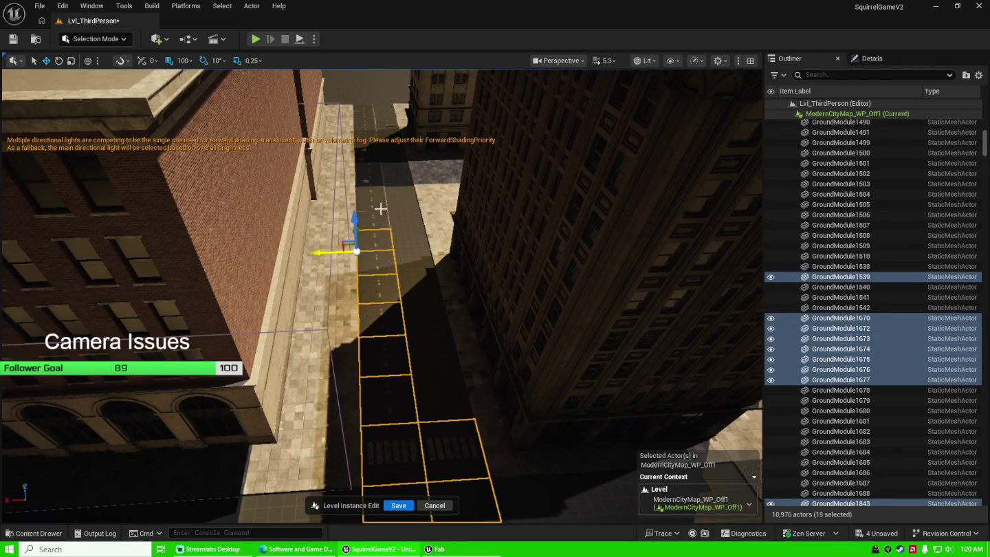
pyautogui.keyDown('ctrl'); pyautogui.click(381, 220); pyautogui.keyUp('ctrl')
pyautogui.keyDown('ctrl'); pyautogui.click(380, 201); pyautogui.keyUp('ctrl')
pyautogui.keyDown('ctrl'); pyautogui.click(379, 198); pyautogui.keyUp('ctrl')
pyautogui.keyDown('ctrl'); pyautogui.click(380, 177); pyautogui.keyUp('ctrl')
pyautogui.keyDown('ctrl'); pyautogui.click(380, 190); pyautogui.keyUp('ctrl')
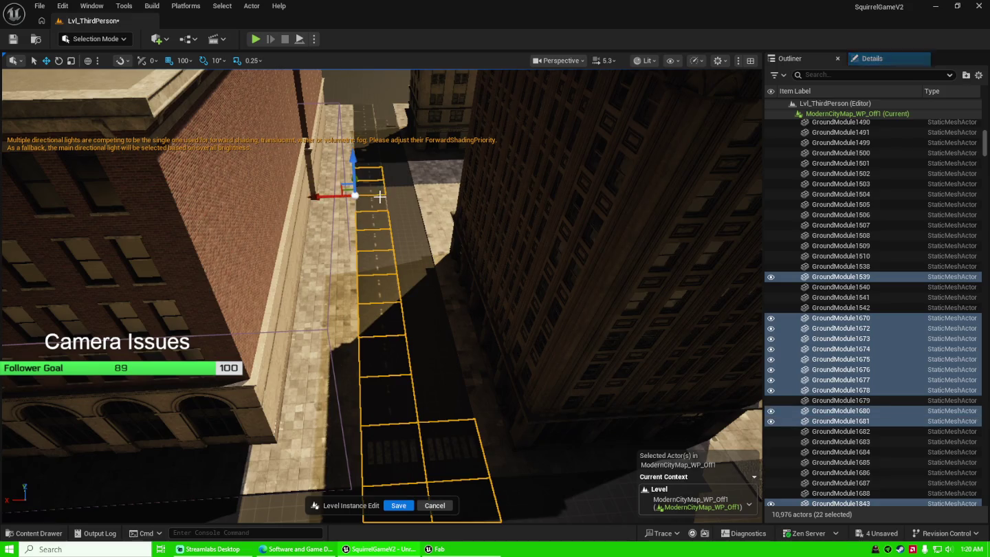
pyautogui.keyDown('ctrl'); pyautogui.click(379, 201); pyautogui.keyUp('ctrl')
# Add further tiles up the street, ending with GroundModule1846.
pyautogui.moveTo(416, 219)
pyautogui.mouseDown()
pyautogui.moveTo(389, 287)
pyautogui.moveTo(387, 347)
pyautogui.mouseUp()
pyautogui.keyDown('ctrl'); pyautogui.click(386, 295); pyautogui.keyUp('ctrl')
pyautogui.keyDown('ctrl'); pyautogui.click(383, 262); pyautogui.keyUp('ctrl')
pyautogui.keyDown('ctrl'); pyautogui.click(383, 235); pyautogui.keyUp('ctrl')
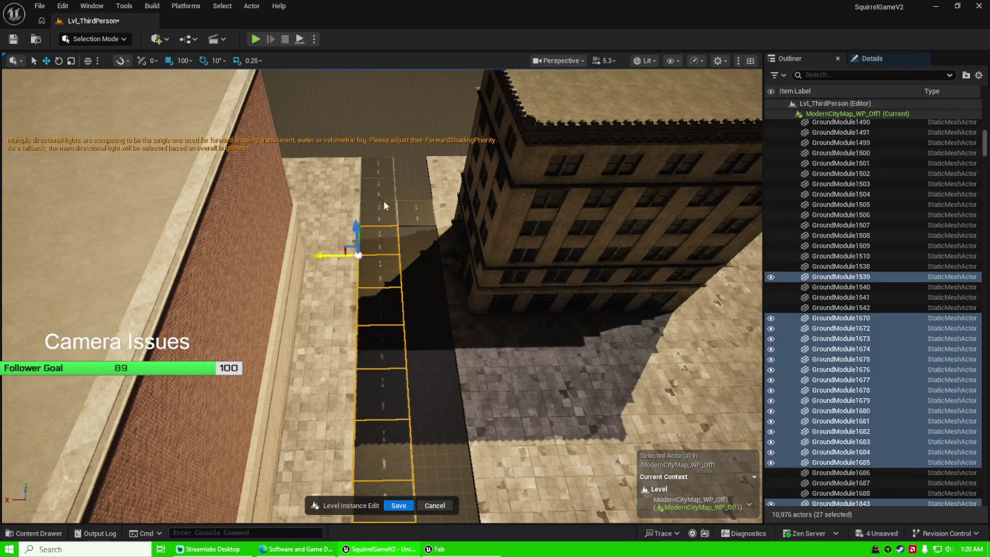
pyautogui.keyDown('ctrl'); pyautogui.click(383, 207); pyautogui.keyUp('ctrl')
pyautogui.keyDown('ctrl'); pyautogui.click(382, 186); pyautogui.keyUp('ctrl')
pyautogui.keyDown('ctrl'); pyautogui.click(382, 168); pyautogui.keyUp('ctrl')
pyautogui.keyDown('ctrl'); pyautogui.click(420, 216); pyautogui.keyUp('ctrl')
# Add the last tiles beside the tall building, bringing the selection to 39 tiles.
pyautogui.moveTo(422, 216)
pyautogui.mouseDown()
pyautogui.moveTo(399, 255)
pyautogui.moveTo(439, 262)
pyautogui.mouseUp()
pyautogui.keyDown('ctrl'); pyautogui.click(364, 447); pyautogui.keyUp('ctrl')
pyautogui.keyDown('ctrl'); pyautogui.click(361, 405); pyautogui.keyUp('ctrl')
pyautogui.keyDown('ctrl'); pyautogui.click(359, 351); pyautogui.keyUp('ctrl')
pyautogui.keyDown('ctrl'); pyautogui.click(359, 275); pyautogui.keyUp('ctrl')
pyautogui.keyDown('ctrl'); pyautogui.click(359, 214); pyautogui.keyUp('ctrl')
pyautogui.keyDown('ctrl'); pyautogui.click(358, 176); pyautogui.keyUp('ctrl')
pyautogui.keyDown('ctrl'); pyautogui.click(402, 192); pyautogui.keyUp('ctrl')
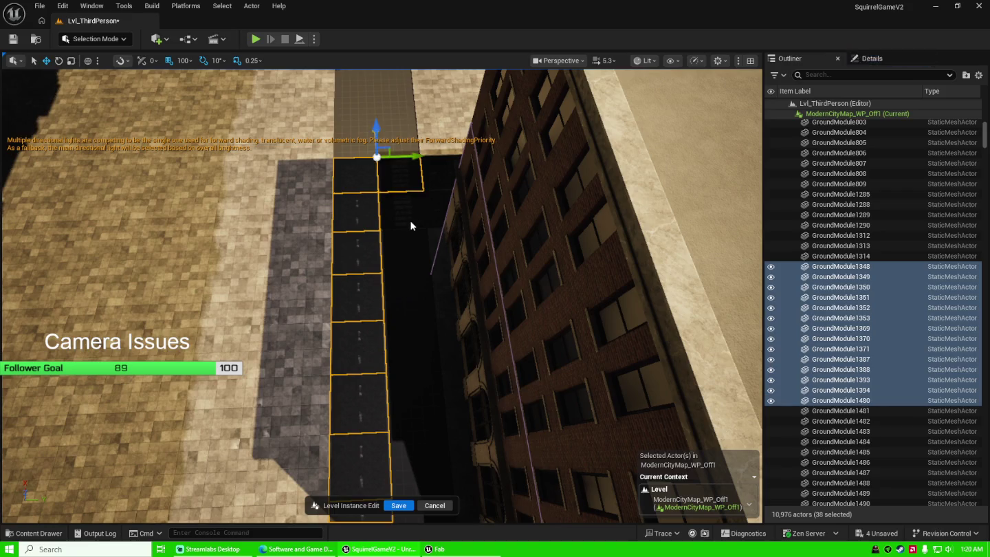
pyautogui.keyDown('ctrl'); pyautogui.click(412, 231); pyautogui.keyUp('ctrl')
pyautogui.moveTo(402, 288)
pyautogui.mouseDown()
pyautogui.moveTo(418, 290)
pyautogui.moveTo(398, 304)
pyautogui.mouseUp()
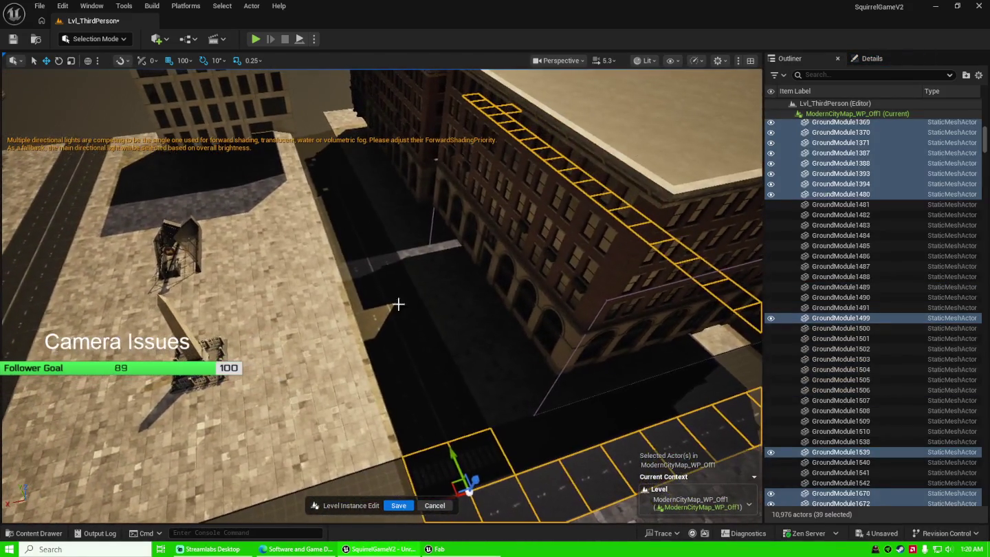
# Add the side-street tiles GroundModule1489–1491 and 1507–1510 to the selection.
pyautogui.keyDown('ctrl'); pyautogui.click(404, 396); pyautogui.keyUp('ctrl')
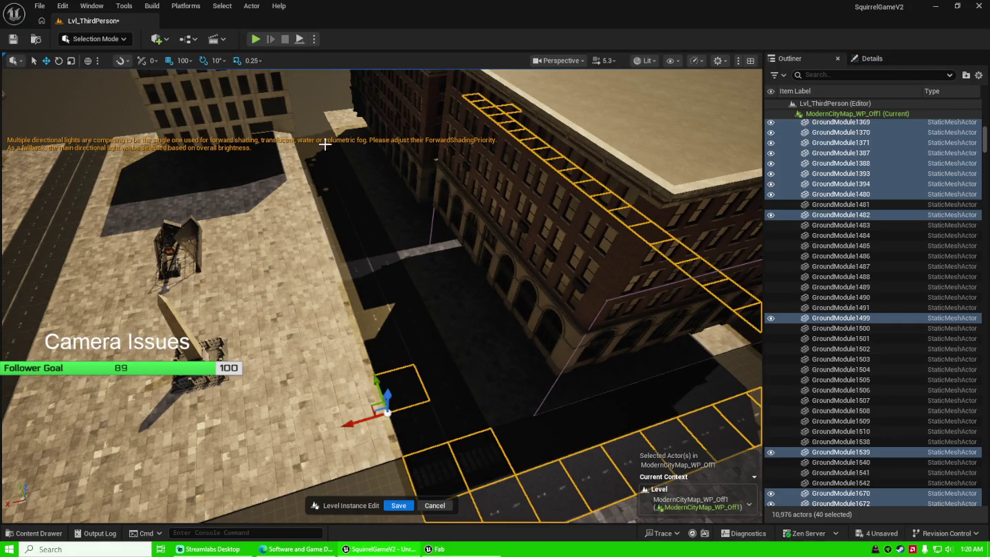
pyautogui.keyDown('ctrl'); pyautogui.click(325, 193); pyautogui.keyUp('ctrl')
pyautogui.keyDown('ctrl'); pyautogui.click(335, 217); pyautogui.keyUp('ctrl')
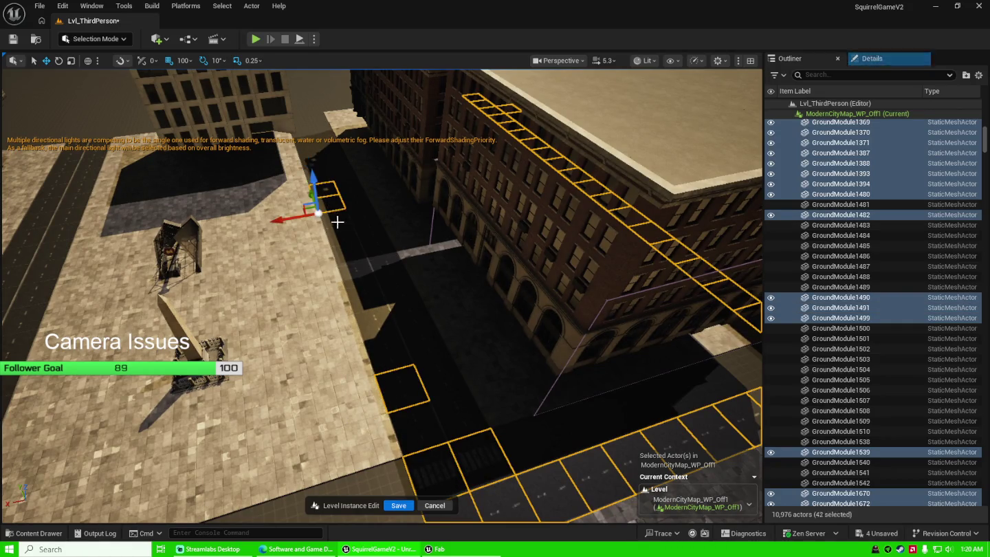
pyautogui.keyDown('ctrl'); pyautogui.click(321, 181); pyautogui.keyUp('ctrl')
pyautogui.keyDown('ctrl'); pyautogui.click(354, 201); pyautogui.keyUp('ctrl')
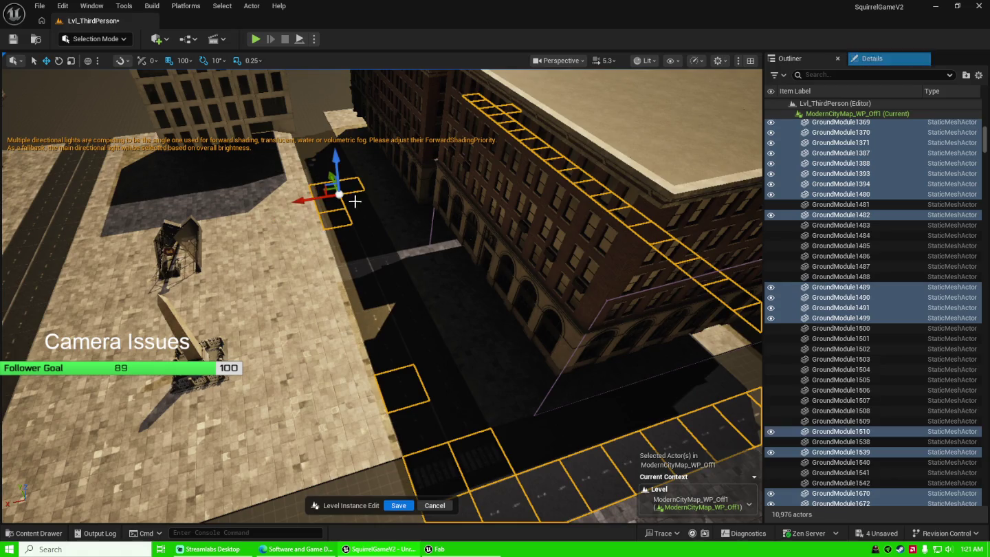
pyautogui.keyDown('ctrl'); pyautogui.click(369, 226); pyautogui.keyUp('ctrl')
pyautogui.keyDown('ctrl'); pyautogui.click(345, 209); pyautogui.keyUp('ctrl')
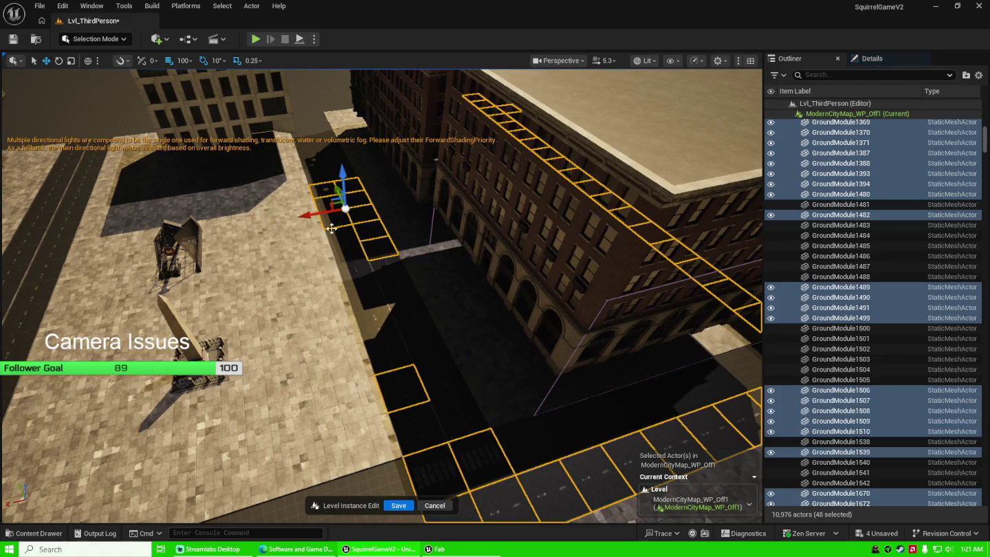
# Add the remaining side-street tiles and the adjoining street tiles.
pyautogui.keyDown('ctrl'); pyautogui.click(346, 250); pyautogui.keyUp('ctrl')
pyautogui.keyDown('ctrl'); pyautogui.click(359, 271); pyautogui.keyUp('ctrl')
pyautogui.keyDown('ctrl'); pyautogui.click(369, 288); pyautogui.keyUp('ctrl')
pyautogui.keyDown('ctrl'); pyautogui.click(377, 307); pyautogui.keyUp('ctrl')
pyautogui.keyDown('ctrl'); pyautogui.click(386, 331); pyautogui.keyUp('ctrl')
pyautogui.keyDown('ctrl'); pyautogui.click(389, 345); pyautogui.keyUp('ctrl')
pyautogui.keyDown('ctrl'); pyautogui.click(426, 340); pyautogui.keyUp('ctrl')
pyautogui.keyDown('ctrl'); pyautogui.click(413, 310); pyautogui.keyUp('ctrl')
pyautogui.keyDown('ctrl'); pyautogui.click(402, 292); pyautogui.keyUp('ctrl')
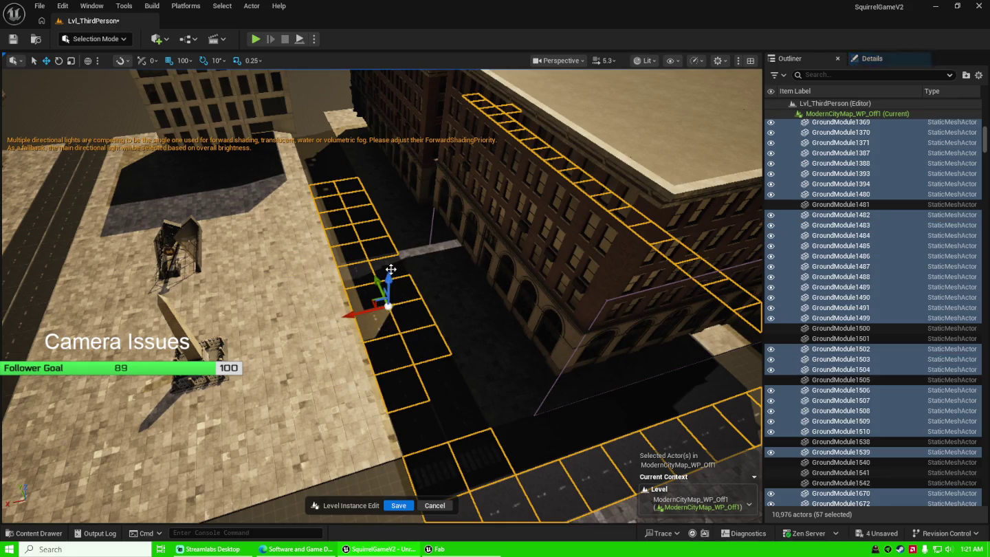
pyautogui.keyDown('ctrl'); pyautogui.click(392, 273); pyautogui.keyUp('ctrl')
# Add GroundModule1481, 1500, 1501, the street tiles and both crosswalk tiles, totalling 69.
pyautogui.keyDown('ctrl'); pyautogui.click(427, 378); pyautogui.keyUp('ctrl')
pyautogui.keyDown('ctrl'); pyautogui.click(419, 405); pyautogui.keyUp('ctrl')
pyautogui.keyDown('ctrl'); pyautogui.click(427, 423); pyautogui.keyUp('ctrl')
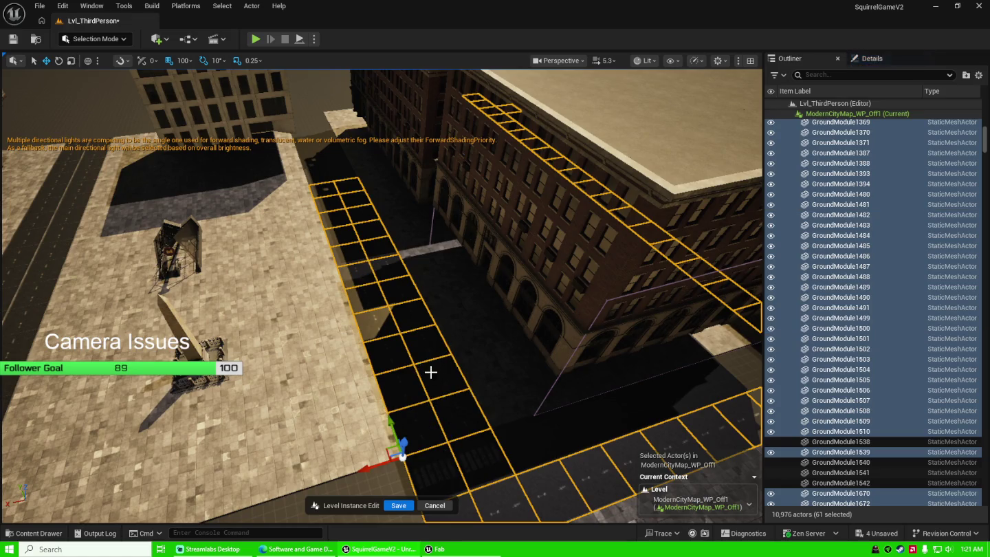
pyautogui.moveTo(399, 340); pyautogui.dragTo(399, 340)
pyautogui.keyDown('ctrl'); pyautogui.click(385, 309); pyautogui.keyUp('ctrl')
pyautogui.keyDown('ctrl'); pyautogui.click(368, 248); pyautogui.keyUp('ctrl')
pyautogui.keyDown('ctrl'); pyautogui.click(351, 206); pyautogui.keyUp('ctrl')
pyautogui.keyDown('ctrl'); pyautogui.click(340, 177); pyautogui.keyUp('ctrl')
pyautogui.keyDown('ctrl'); pyautogui.click(327, 145); pyautogui.keyUp('ctrl')
pyautogui.keyDown('ctrl'); pyautogui.click(313, 114); pyautogui.keyUp('ctrl')
pyautogui.keyDown('ctrl'); pyautogui.click(312, 109); pyautogui.keyUp('ctrl')
pyautogui.keyDown('ctrl'); pyautogui.click(337, 86); pyautogui.keyUp('ctrl')
pyautogui.moveTo(336, 86); pyautogui.dragTo(338, 85)
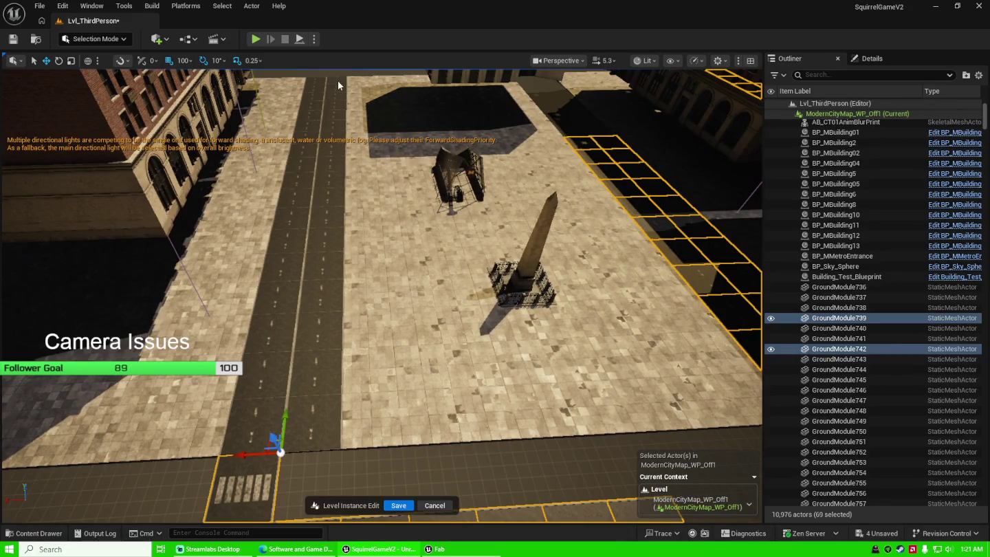
# Ctrl-select the near street tiles, including GroundModule790, and the left-lane tiles up the road.
pyautogui.keyDown('ctrl'); pyautogui.click(336, 84); pyautogui.keyUp('ctrl')
pyautogui.keyDown('ctrl'); pyautogui.click(299, 417); pyautogui.keyUp('ctrl')
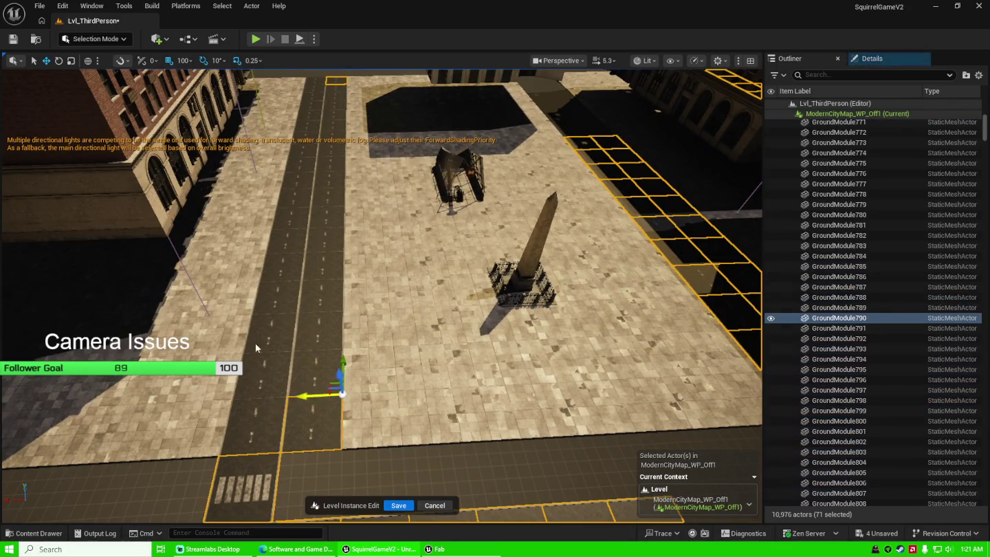
pyautogui.keyDown('ctrl'); pyautogui.click(255, 421); pyautogui.keyUp('ctrl')
pyautogui.keyDown('ctrl'); pyautogui.click(321, 88); pyautogui.keyUp('ctrl')
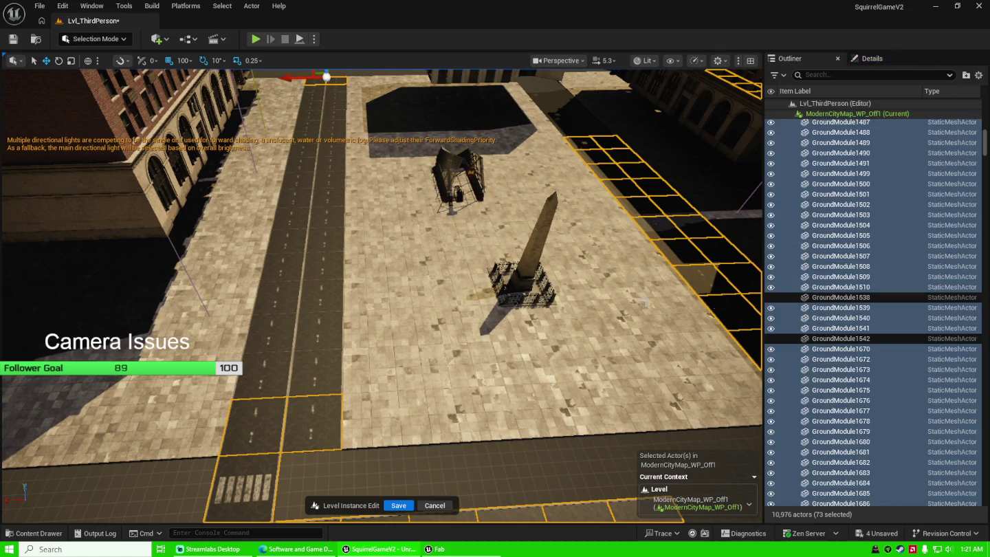
pyautogui.keyDown('ctrl'); pyautogui.click(851, 299); pyautogui.keyUp('ctrl')
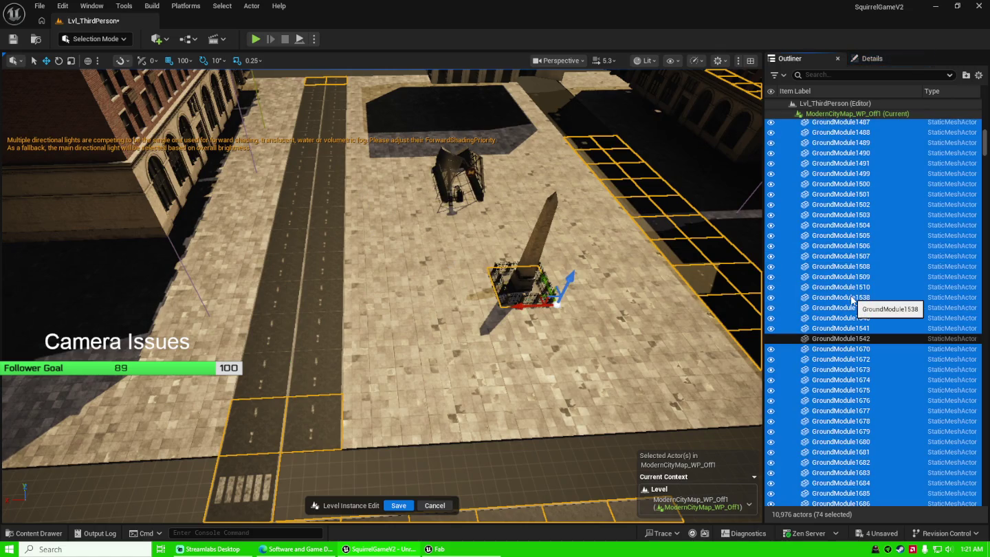
pyautogui.keyDown('ctrl'); pyautogui.click(851, 298); pyautogui.keyUp('ctrl')
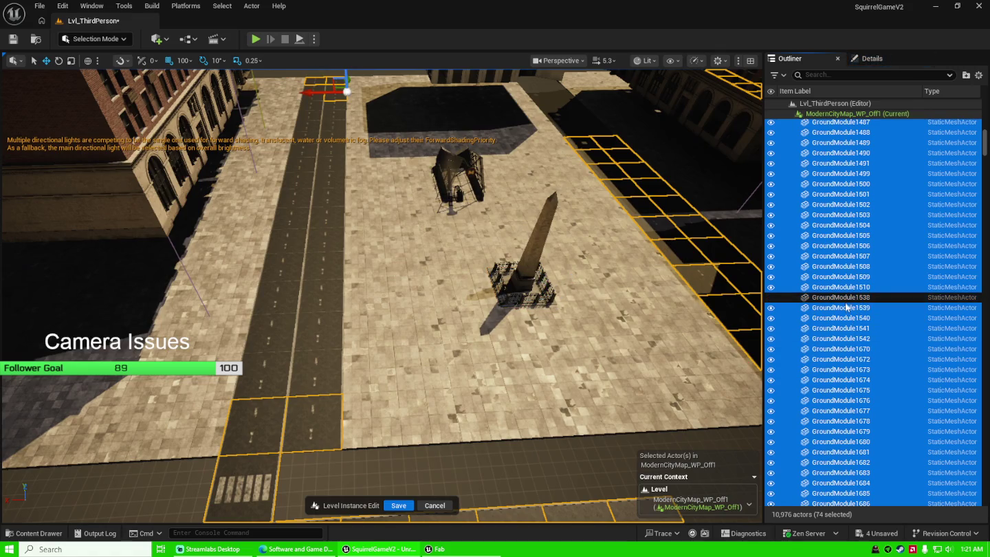
pyautogui.keyDown('ctrl'); pyautogui.click(311, 340); pyautogui.keyUp('ctrl')
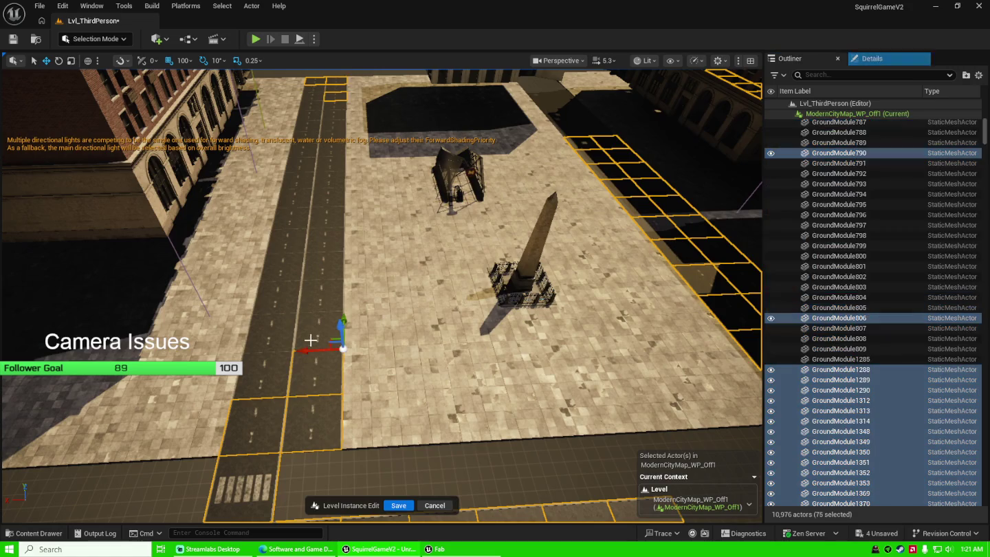
pyautogui.keyDown('ctrl'); pyautogui.click(322, 250); pyautogui.keyUp('ctrl')
pyautogui.keyDown('ctrl'); pyautogui.click(322, 226); pyautogui.keyUp('ctrl')
pyautogui.keyDown('ctrl'); pyautogui.click(322, 202); pyautogui.keyUp('ctrl')
pyautogui.keyDown('ctrl'); pyautogui.click(324, 182); pyautogui.keyUp('ctrl')
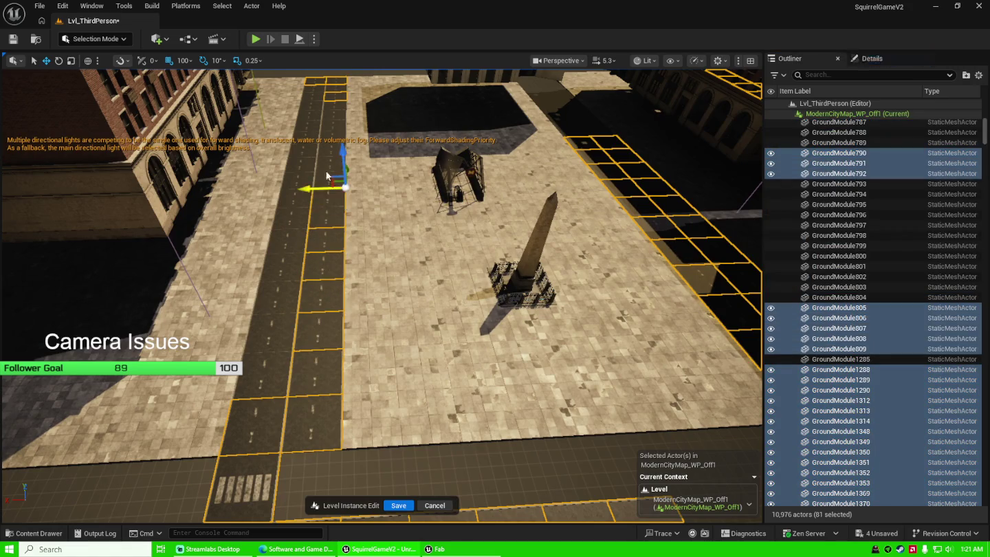
pyautogui.keyDown('ctrl'); pyautogui.click(323, 167); pyautogui.keyUp('ctrl')
pyautogui.keyDown('ctrl'); pyautogui.click(325, 158); pyautogui.keyUp('ctrl')
pyautogui.keyDown('ctrl'); pyautogui.click(271, 341); pyautogui.keyUp('ctrl')
pyautogui.keyDown('ctrl'); pyautogui.click(272, 296); pyautogui.keyUp('ctrl')
pyautogui.keyDown('ctrl'); pyautogui.click(275, 272); pyautogui.keyUp('ctrl')
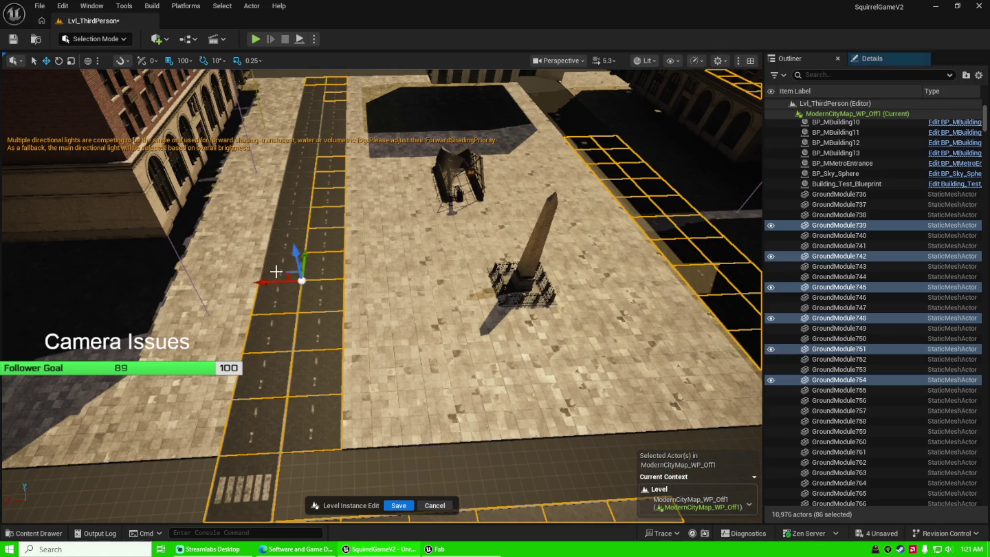
pyautogui.keyDown('ctrl'); pyautogui.click(282, 226); pyautogui.keyUp('ctrl')
pyautogui.keyDown('ctrl'); pyautogui.click(285, 206); pyautogui.keyUp('ctrl')
pyautogui.keyDown('ctrl'); pyautogui.click(288, 187); pyautogui.keyUp('ctrl')
pyautogui.keyDown('ctrl'); pyautogui.click(289, 168); pyautogui.keyUp('ctrl')
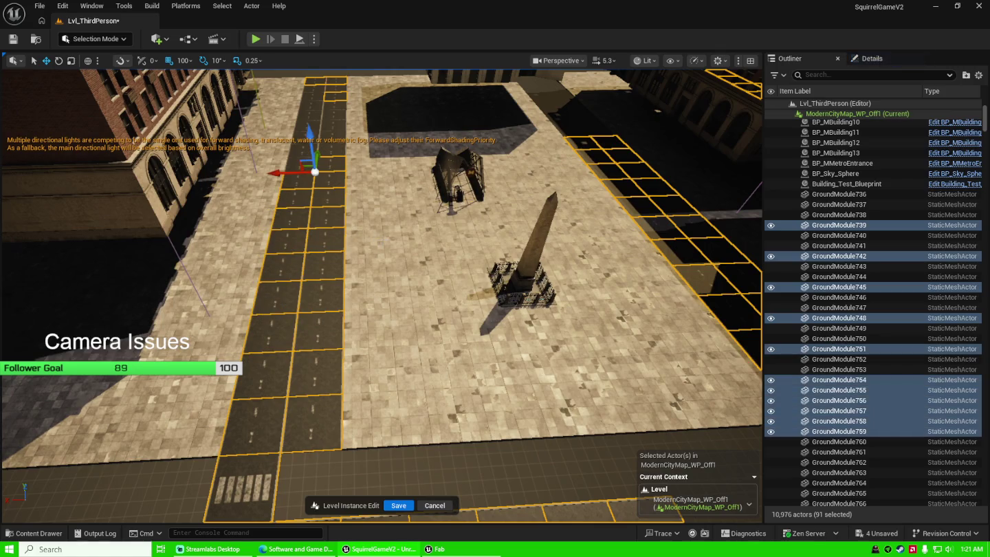
# Add the centre and right-lane road tiles further up the street to the selection.
pyautogui.scroll(-3, 357, 241)
pyautogui.scroll(5, 381, 296)
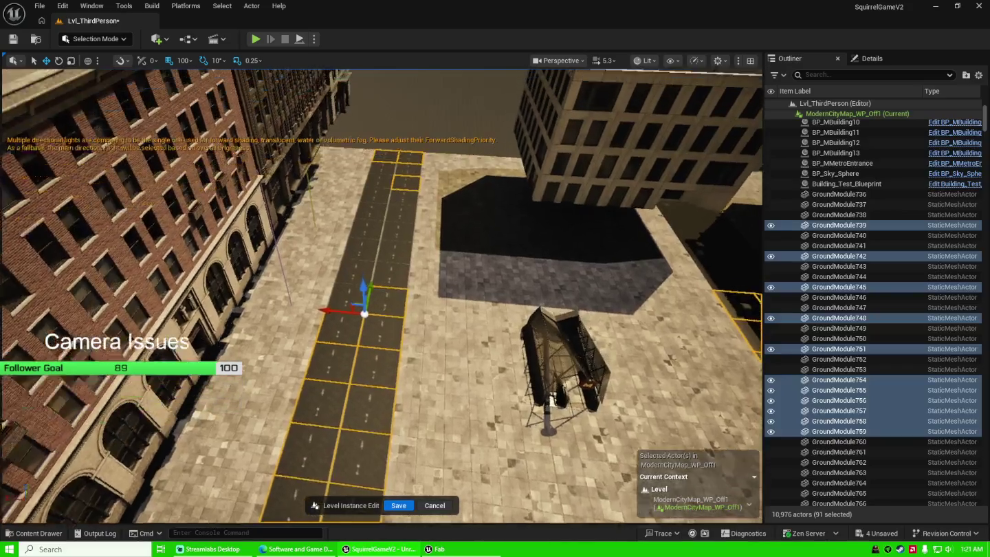
pyautogui.scroll(4, 387, 183)
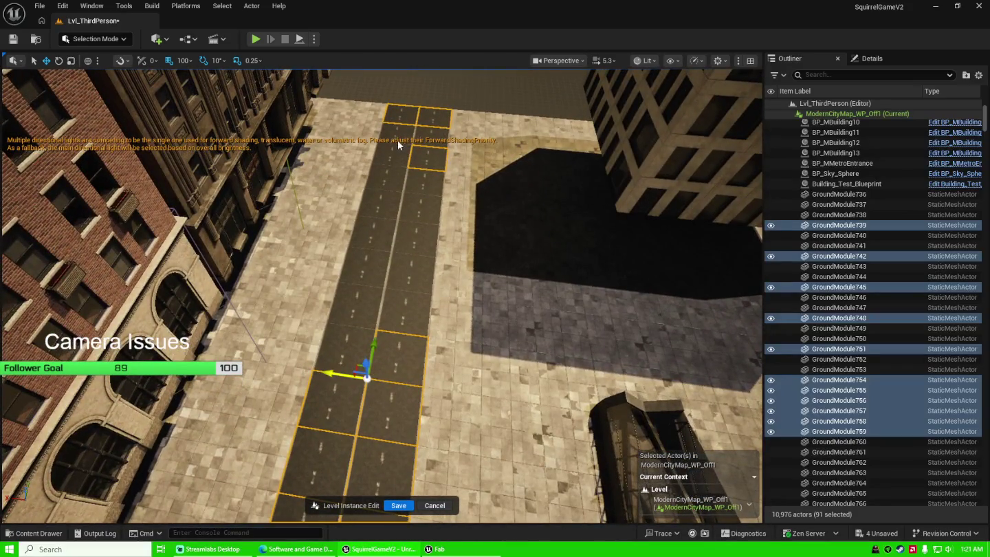
pyautogui.keyDown('ctrl'); pyautogui.click(398, 144); pyautogui.keyUp('ctrl')
pyautogui.keyDown('ctrl'); pyautogui.click(388, 168); pyautogui.keyUp('ctrl')
pyautogui.keyDown('ctrl'); pyautogui.click(378, 196); pyautogui.keyUp('ctrl')
pyautogui.keyDown('ctrl'); pyautogui.click(375, 216); pyautogui.keyUp('ctrl')
pyautogui.keyDown('ctrl'); pyautogui.click(375, 230); pyautogui.keyUp('ctrl')
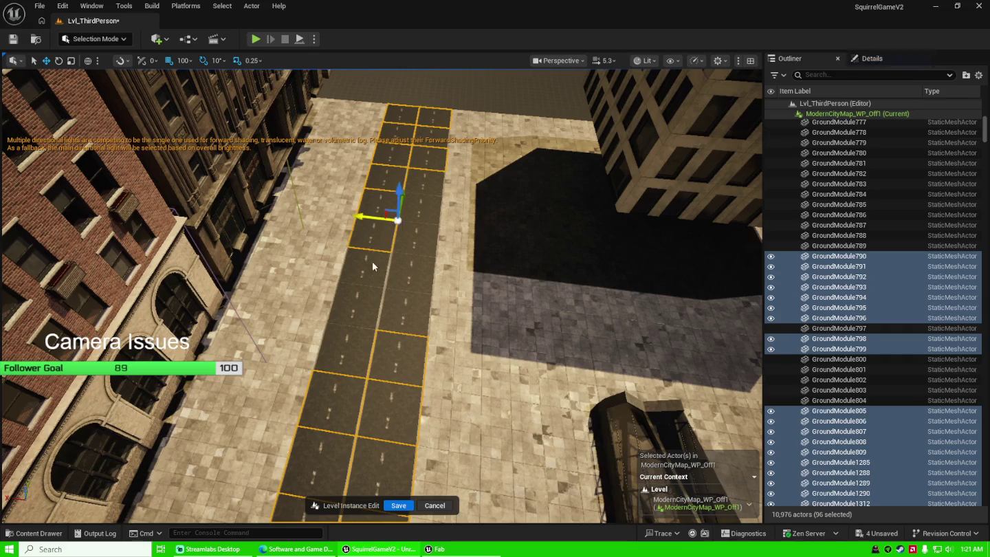
pyautogui.keyDown('ctrl'); pyautogui.click(349, 348); pyautogui.keyUp('ctrl')
pyautogui.keyDown('ctrl'); pyautogui.click(375, 327); pyautogui.keyUp('ctrl')
pyautogui.keyDown('ctrl'); pyautogui.click(415, 238); pyautogui.keyUp('ctrl')
pyautogui.keyDown('ctrl'); pyautogui.click(418, 217); pyautogui.keyUp('ctrl')
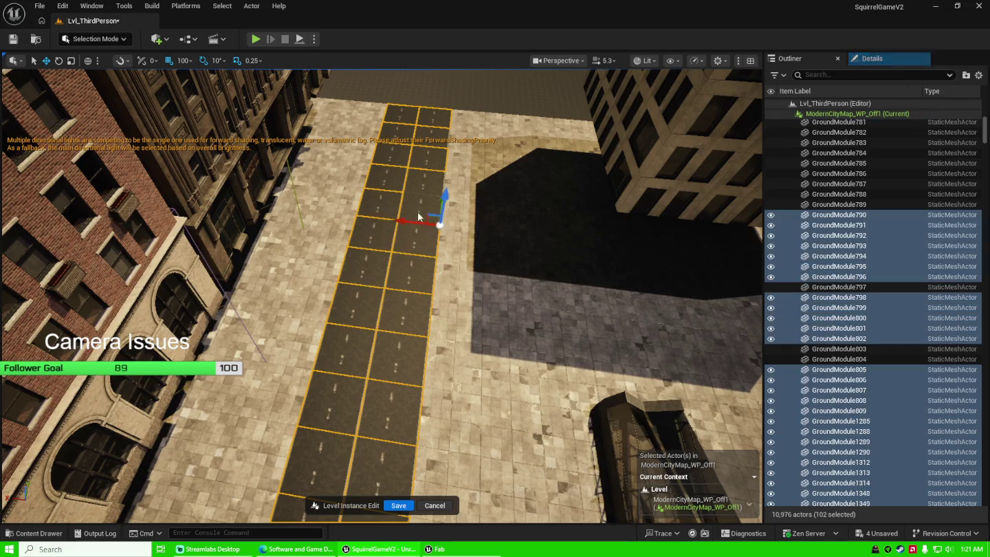
pyautogui.keyDown('ctrl'); pyautogui.click(424, 193); pyautogui.keyUp('ctrl')
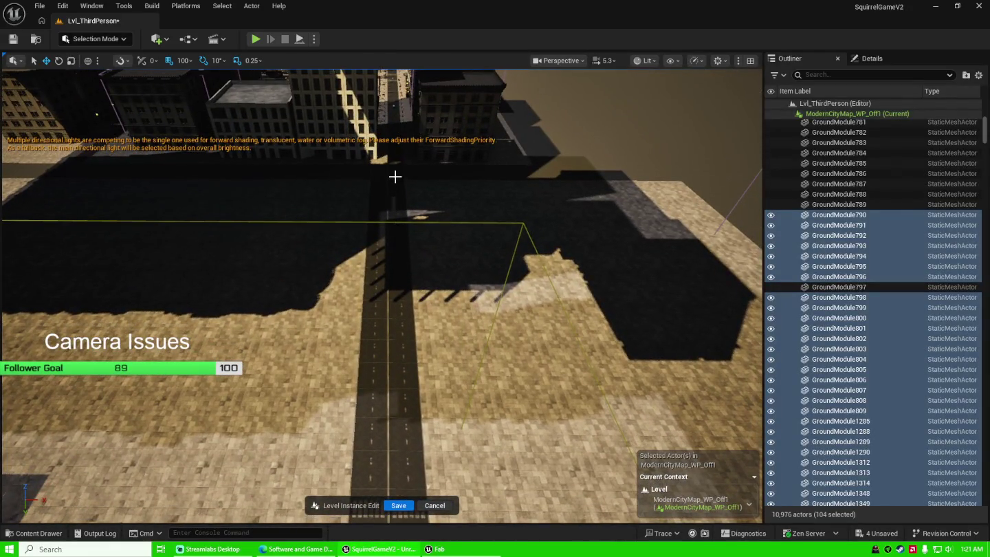
pyautogui.click(396, 180)
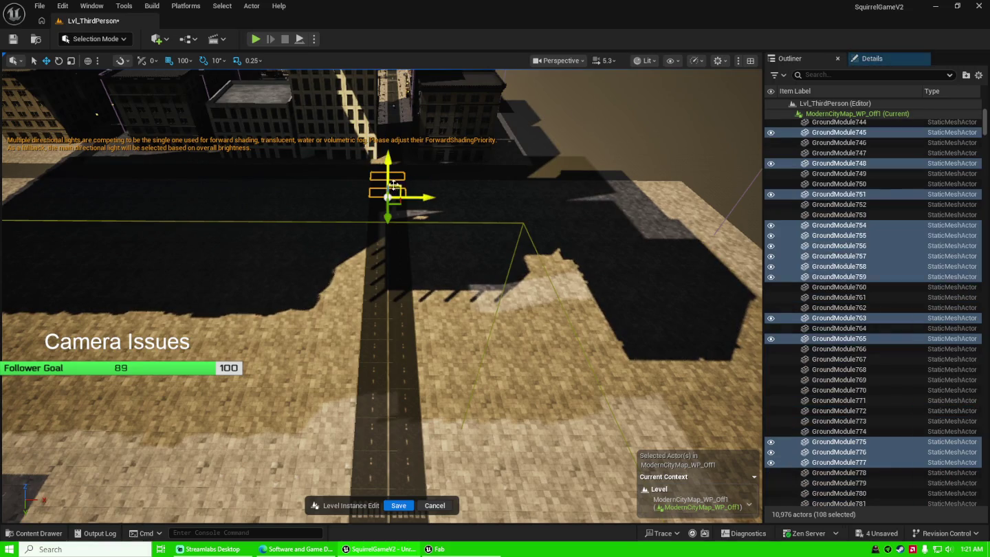
pyautogui.keyDown('ctrl'); pyautogui.click(391, 186); pyautogui.keyUp('ctrl')
pyautogui.keyDown('ctrl'); pyautogui.click(382, 191); pyautogui.keyUp('ctrl')
pyautogui.keyDown('ctrl'); pyautogui.click(380, 210); pyautogui.keyUp('ctrl')
pyautogui.keyDown('ctrl'); pyautogui.click(378, 230); pyautogui.keyUp('ctrl')
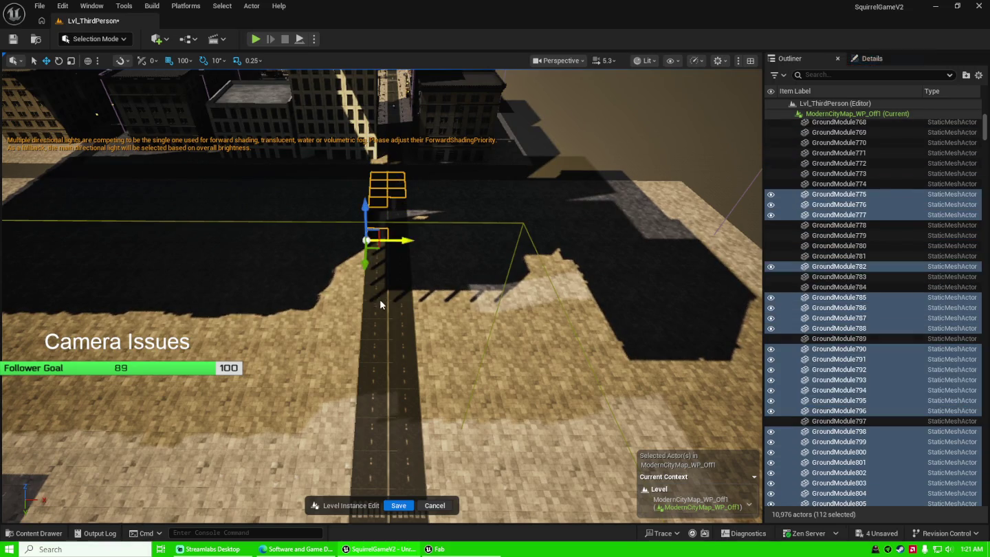
pyautogui.keyDown('ctrl'); pyautogui.click(381, 306); pyautogui.keyUp('ctrl')
pyautogui.keyDown('ctrl'); pyautogui.click(377, 381); pyautogui.keyUp('ctrl')
pyautogui.keyDown('ctrl'); pyautogui.click(371, 431); pyautogui.keyUp('ctrl')
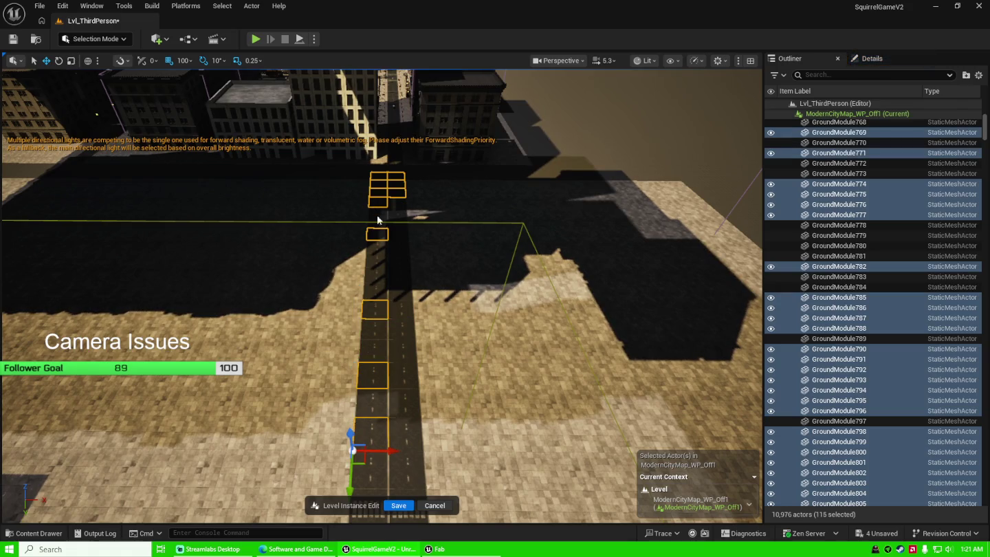
# Add the remaining upper and right-lane road segments along the street to the selection.
pyautogui.keyDown('ctrl'); pyautogui.click(378, 220); pyautogui.keyUp('ctrl')
pyautogui.keyDown('ctrl'); pyautogui.click(399, 208); pyautogui.keyUp('ctrl')
pyautogui.keyDown('ctrl'); pyautogui.click(398, 223); pyautogui.keyUp('ctrl')
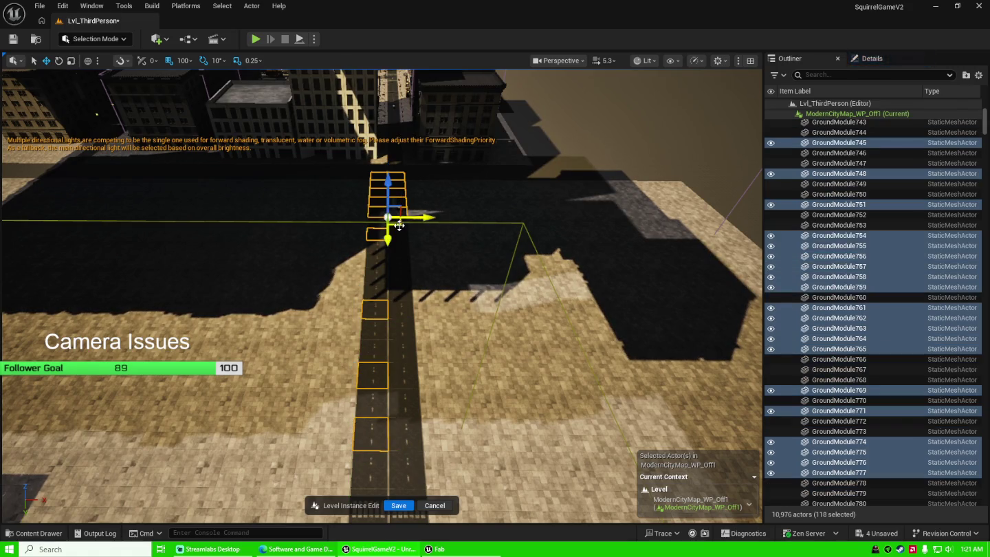
pyautogui.keyDown('ctrl'); pyautogui.click(398, 245); pyautogui.keyUp('ctrl')
pyautogui.keyDown('ctrl'); pyautogui.click(400, 283); pyautogui.keyUp('ctrl')
pyautogui.keyDown('ctrl'); pyautogui.click(400, 297); pyautogui.keyUp('ctrl')
pyautogui.keyDown('ctrl'); pyautogui.click(412, 407); pyautogui.keyUp('ctrl')
pyautogui.keyDown('ctrl'); pyautogui.click(416, 443); pyautogui.keyUp('ctrl')
pyautogui.keyDown('ctrl'); pyautogui.click(385, 229); pyautogui.keyUp('ctrl')
pyautogui.keyDown('ctrl'); pyautogui.click(374, 253); pyautogui.keyUp('ctrl')
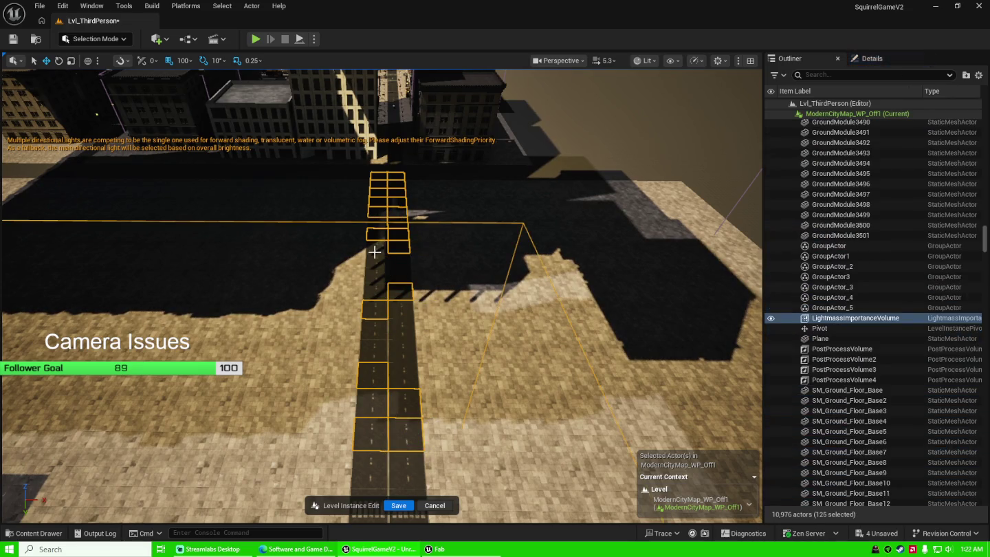
pyautogui.keyDown('ctrl'); pyautogui.click(375, 250); pyautogui.keyUp('ctrl')
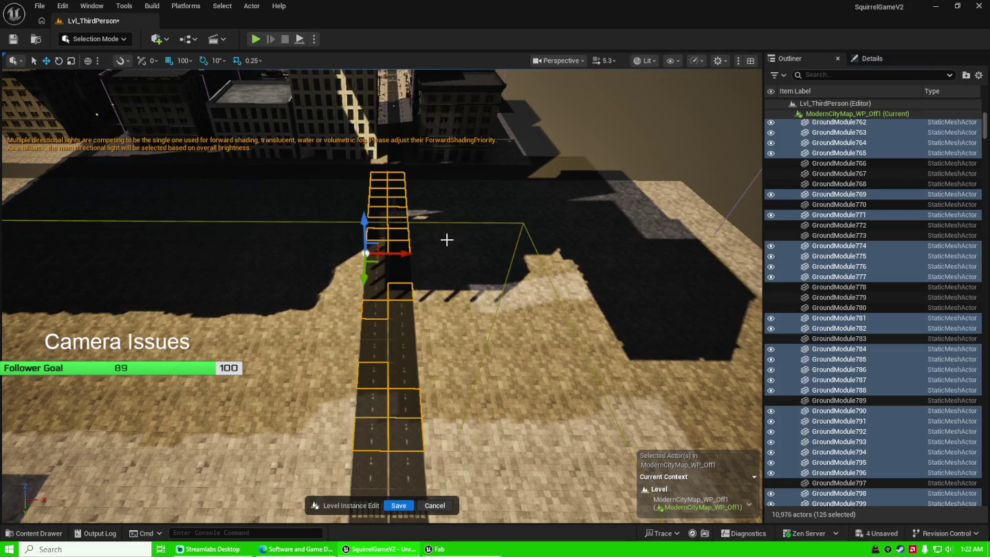
pyautogui.scroll(3, 447, 239)
pyautogui.keyDown('ctrl'); pyautogui.click(360, 239); pyautogui.keyUp('ctrl')
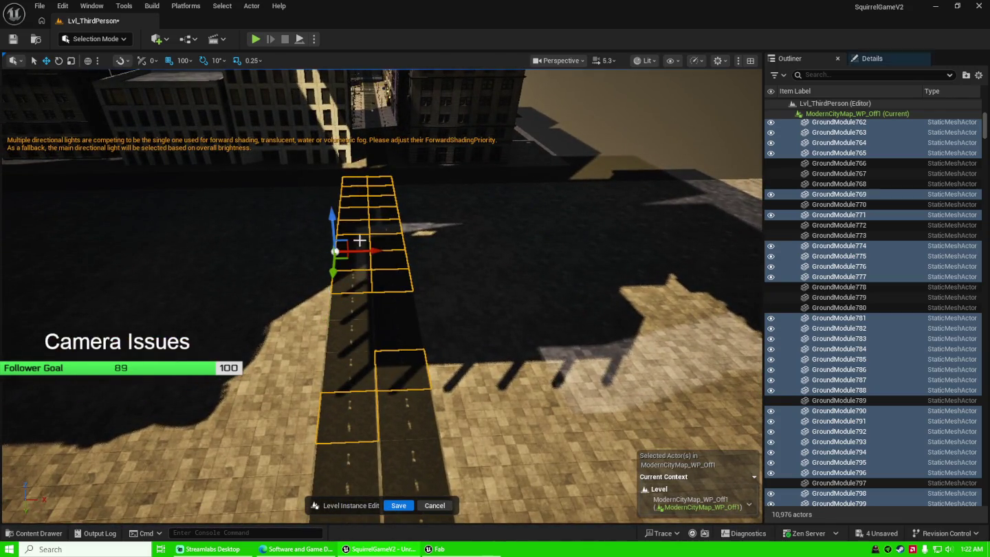
pyautogui.keyDown('ctrl'); pyautogui.click(360, 333); pyautogui.keyUp('ctrl')
pyautogui.keyDown('ctrl'); pyautogui.click(391, 318); pyautogui.keyUp('ctrl')
pyautogui.keyDown('ctrl'); pyautogui.click(405, 372); pyautogui.keyUp('ctrl')
pyautogui.keyDown('ctrl'); pyautogui.click(412, 413); pyautogui.keyUp('ctrl')
pyautogui.keyDown('ctrl'); pyautogui.click(413, 464); pyautogui.keyUp('ctrl')
# Add the crosswalk tile and last road segments, then delete all 141 selected tiles.
pyautogui.scroll(3, 413, 464)
pyautogui.moveTo(412, 464)
pyautogui.mouseDown()
pyautogui.moveTo(466, 368)
pyautogui.moveTo(440, 323)
pyautogui.moveTo(412, 309)
pyautogui.moveTo(332, 349)
pyautogui.mouseUp()
pyautogui.keyDown('ctrl'); pyautogui.click(489, 302); pyautogui.keyUp('ctrl')
pyautogui.keyDown('ctrl'); pyautogui.click(477, 340); pyautogui.keyUp('ctrl')
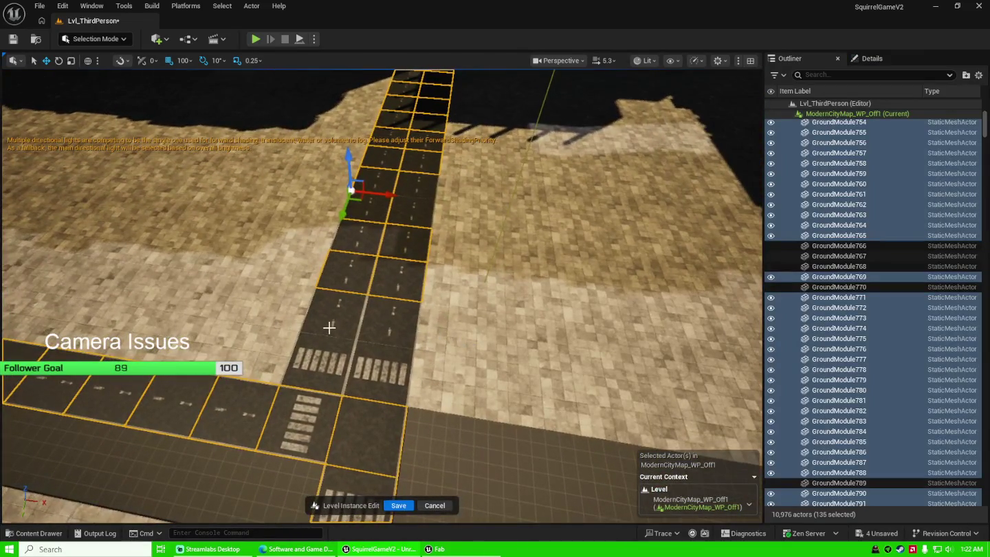
pyautogui.keyDown('ctrl'); pyautogui.click(332, 349); pyautogui.keyUp('ctrl')
pyautogui.keyDown('ctrl'); pyautogui.click(310, 385); pyautogui.keyUp('ctrl')
pyautogui.keyDown('ctrl'); pyautogui.click(364, 371); pyautogui.keyUp('ctrl')
pyautogui.keyDown('ctrl'); pyautogui.click(385, 329); pyautogui.keyUp('ctrl')
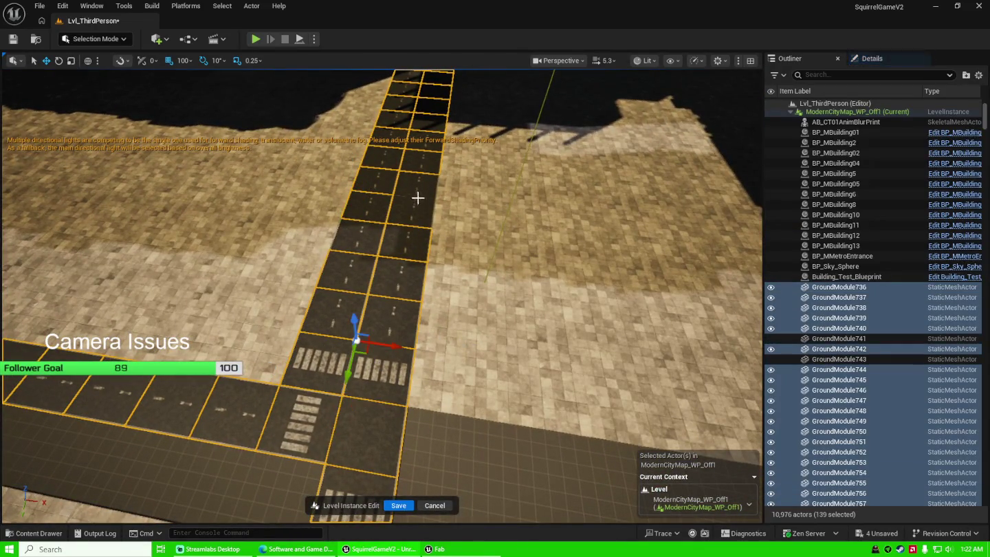
pyautogui.keyDown('ctrl'); pyautogui.click(418, 203); pyautogui.keyUp('ctrl')
pyautogui.keyDown('ctrl'); pyautogui.click(418, 203); pyautogui.keyUp('ctrl')
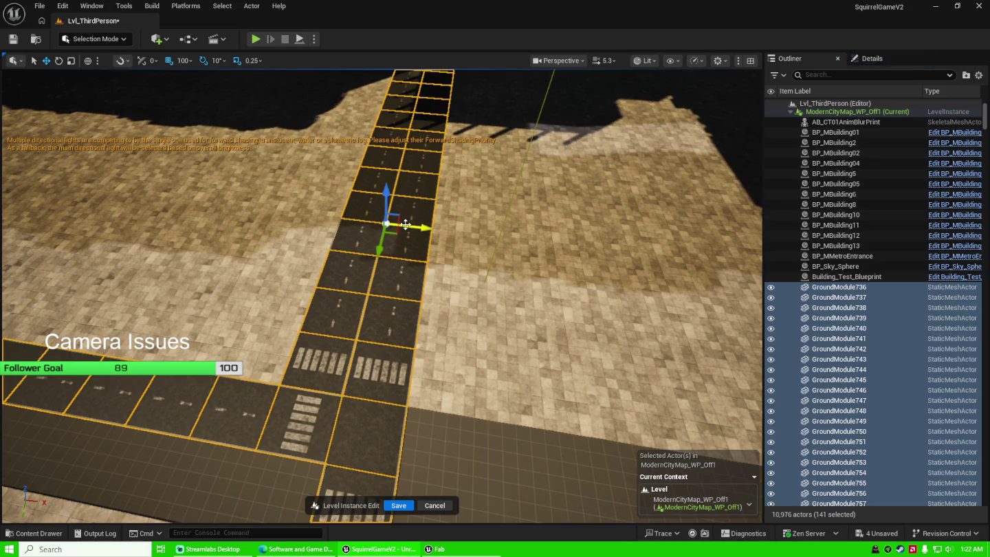
pyautogui.press('Delete')
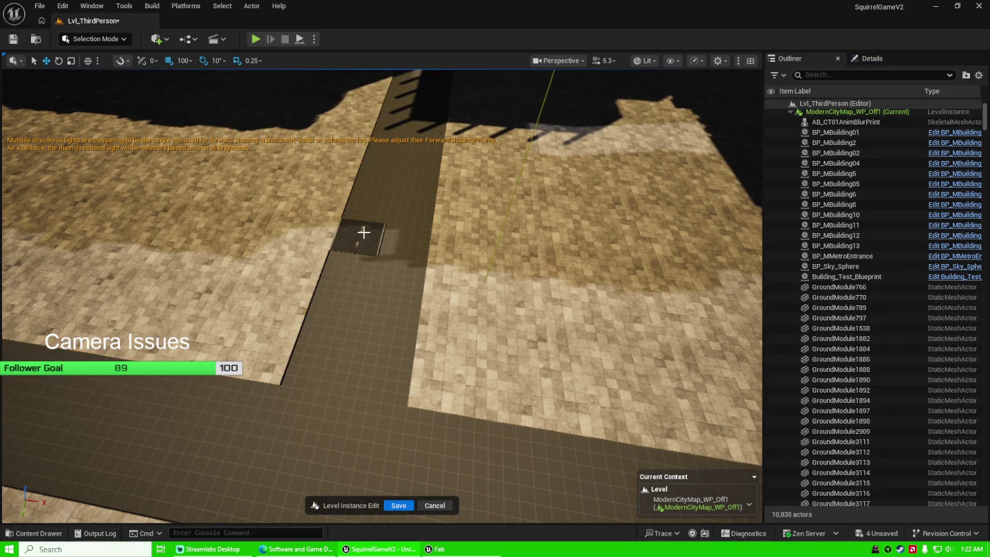
# Delete the two leftover road tiles, bringing the level instance to 10,833 actors.
pyautogui.click(364, 233)
pyautogui.press('Delete')
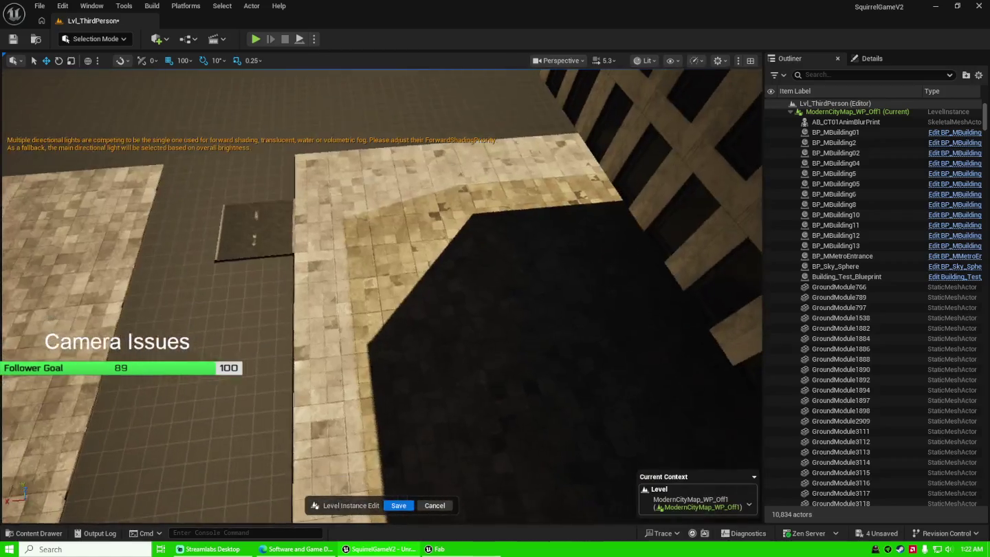
pyautogui.click(272, 248)
pyautogui.press('Delete')
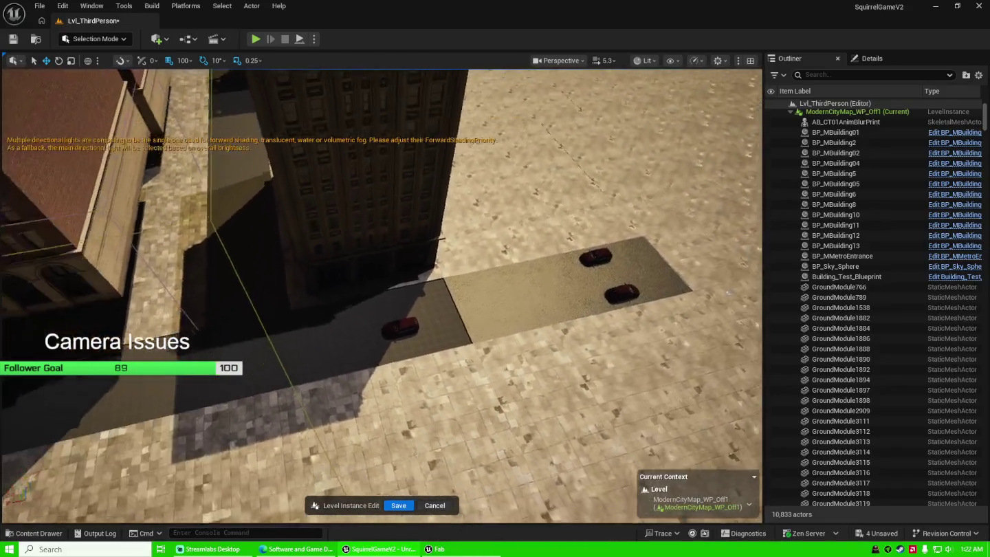
# Select the three paved tiles beside the tall building and Alt-drag a copy along X.
pyautogui.click(661, 254)
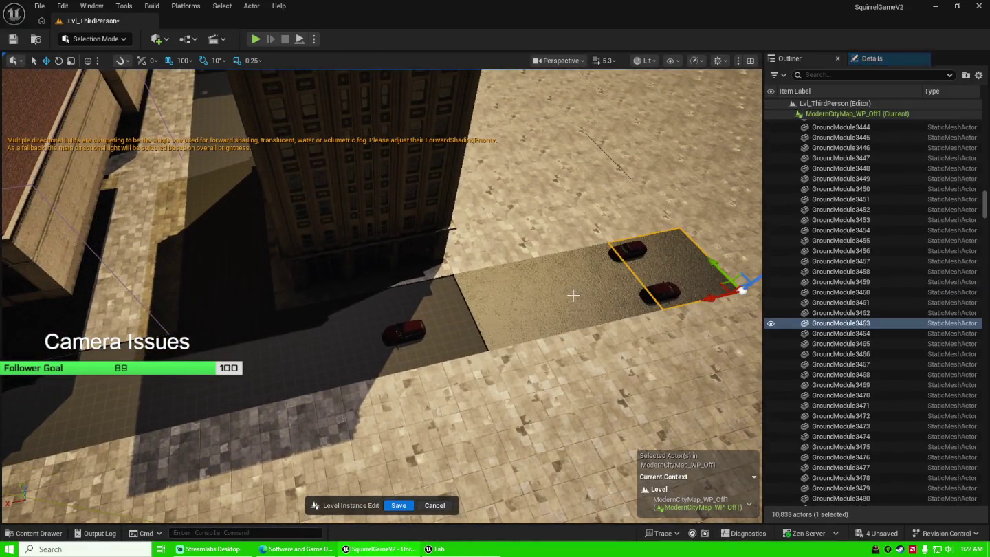
pyautogui.keyDown('ctrl'); pyautogui.click(538, 300); pyautogui.keyUp('ctrl')
pyautogui.keyDown('ctrl'); pyautogui.click(523, 299); pyautogui.keyUp('ctrl')
pyautogui.moveTo(550, 336); pyautogui.dragTo(250, 394)
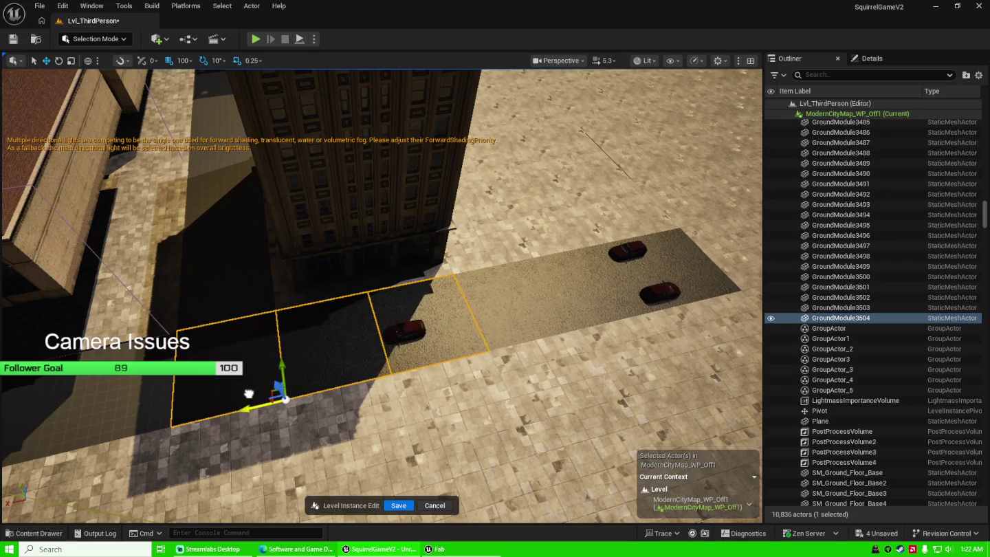
# Alt-drag all six tiles further along the street and nudge the row along Y.
pyautogui.keyDown('ctrl'); pyautogui.click(501, 327); pyautogui.keyUp('ctrl')
pyautogui.keyDown('ctrl'); pyautogui.click(670, 261); pyautogui.keyUp('ctrl')
pyautogui.keyDown('ctrl'); pyautogui.click(539, 313); pyautogui.keyUp('ctrl')
pyautogui.keyDown('ctrl'); pyautogui.click(492, 324); pyautogui.keyUp('ctrl')
pyautogui.keyDown('ctrl'); pyautogui.click(494, 326); pyautogui.keyUp('ctrl')
pyautogui.press('f')
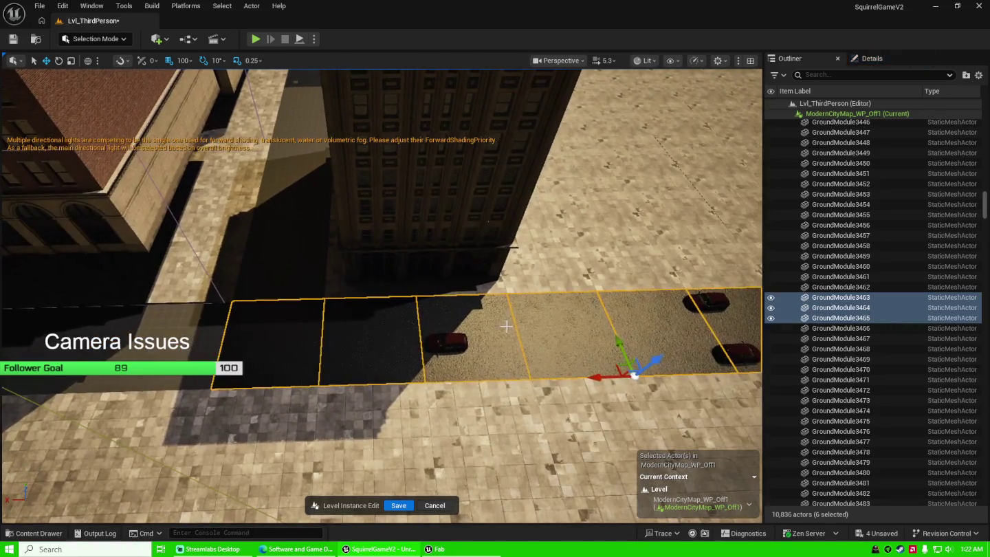
pyautogui.moveTo(598, 377); pyautogui.dragTo(138, 387)
pyautogui.moveTo(320, 350)
pyautogui.mouseDown()
pyautogui.moveTo(324, 330)
pyautogui.moveTo(344, 323)
pyautogui.moveTo(320, 350)
pyautogui.mouseUp()
pyautogui.moveTo(405, 348); pyautogui.dragTo(352, 402)
pyautogui.moveTo(291, 476); pyautogui.dragTo(313, 458)
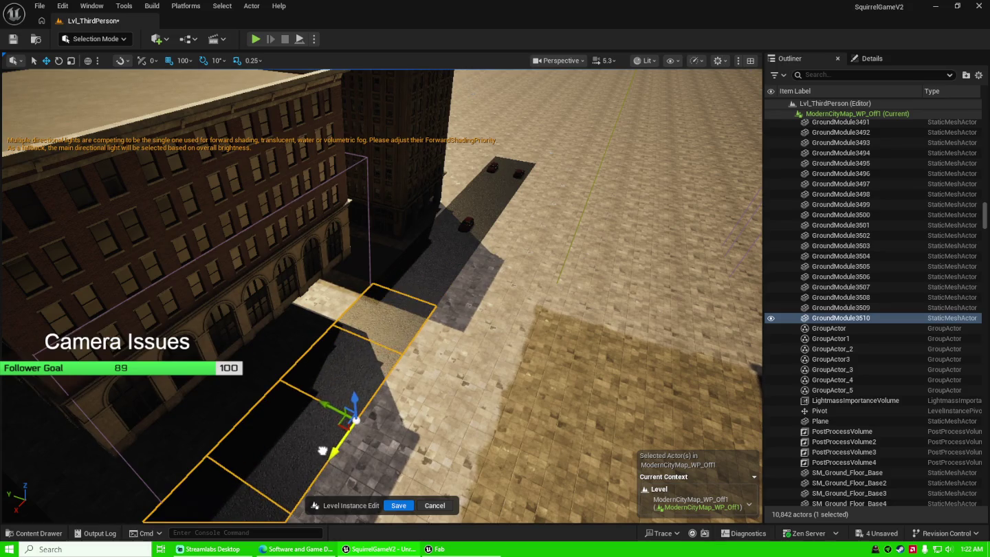
pyautogui.moveTo(355, 419); pyautogui.dragTo(446, 358)
# Copy the tile row further along the street and slide it into line with the road.
pyautogui.moveTo(389, 206); pyautogui.dragTo(362, 108)
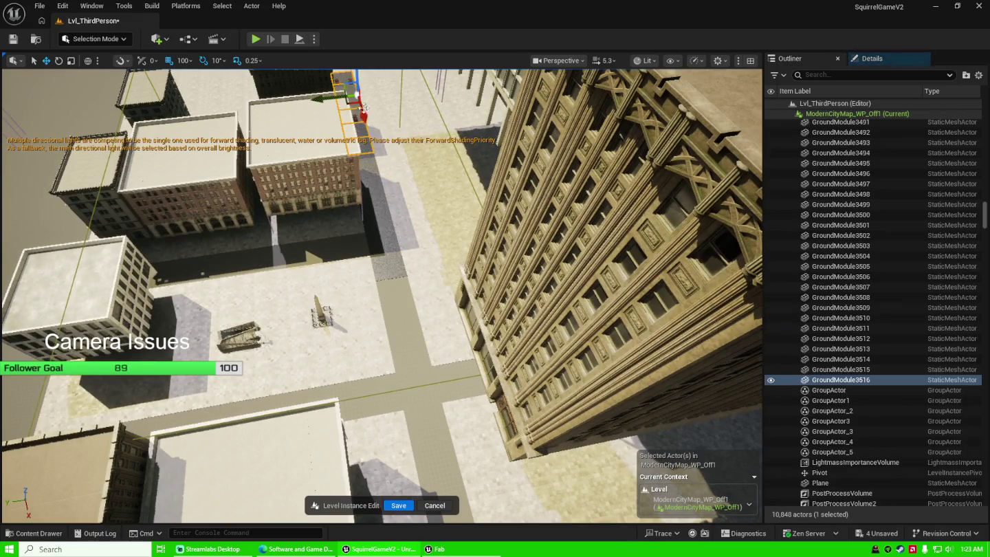
pyautogui.moveTo(396, 298); pyautogui.dragTo(437, 410)
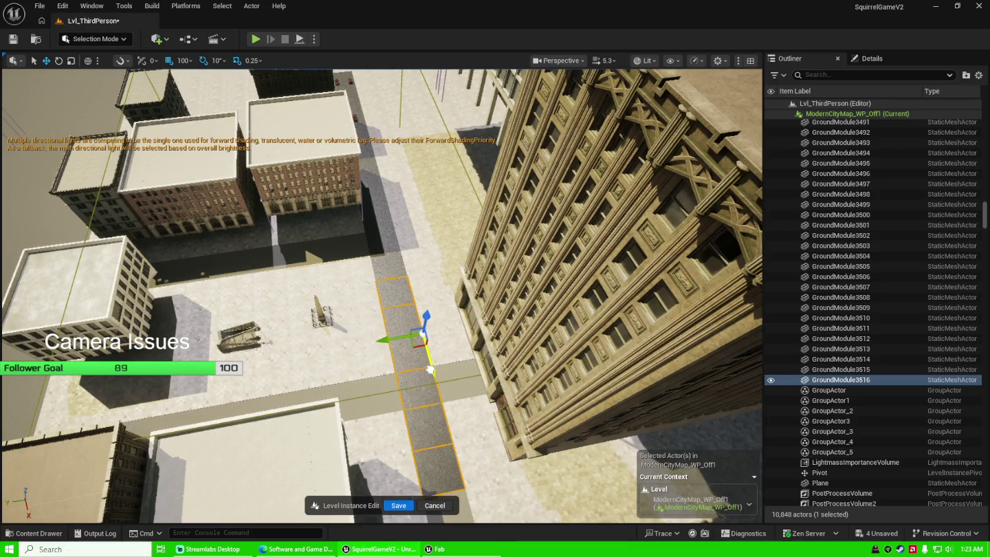
pyautogui.moveTo(407, 360)
pyautogui.mouseDown()
pyautogui.moveTo(251, 369)
pyautogui.moveTo(215, 358)
pyautogui.mouseUp()
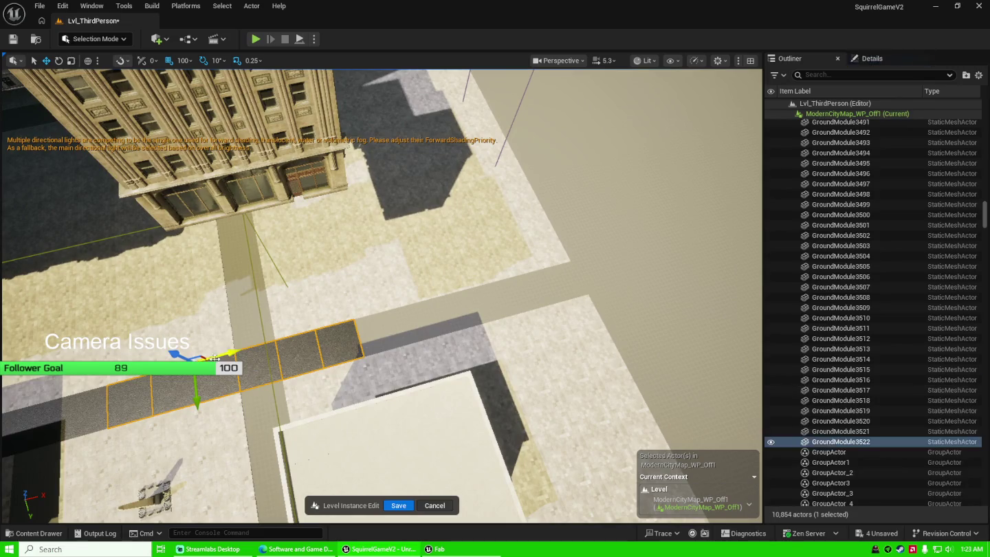
pyautogui.moveTo(274, 340)
pyautogui.mouseDown()
pyautogui.moveTo(479, 294)
pyautogui.moveTo(433, 330)
pyautogui.mouseUp()
pyautogui.scroll(5, 468, 332)
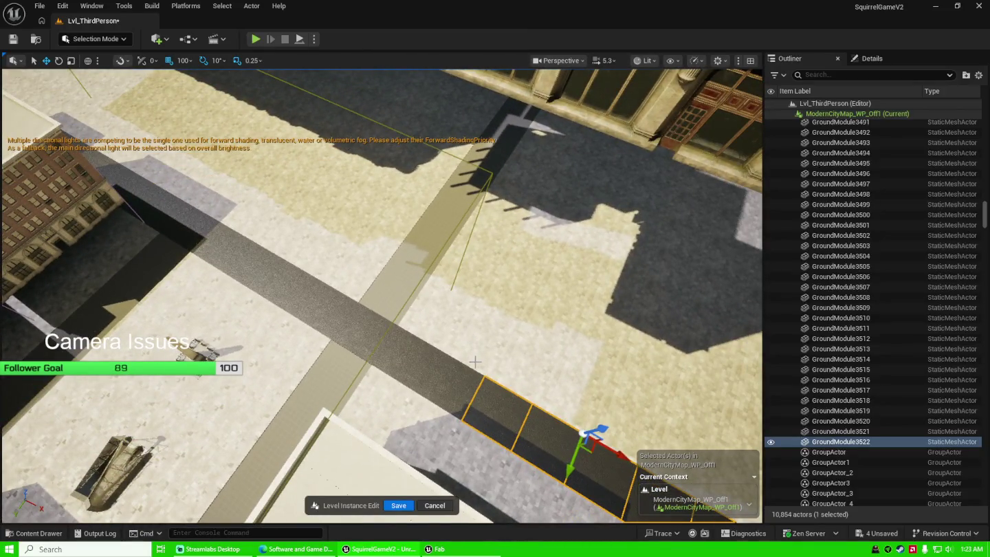
# Rotate GroundModule3528 by -70° and slide it along the crossing street.
pyautogui.click(423, 335)
pyautogui.press('e')
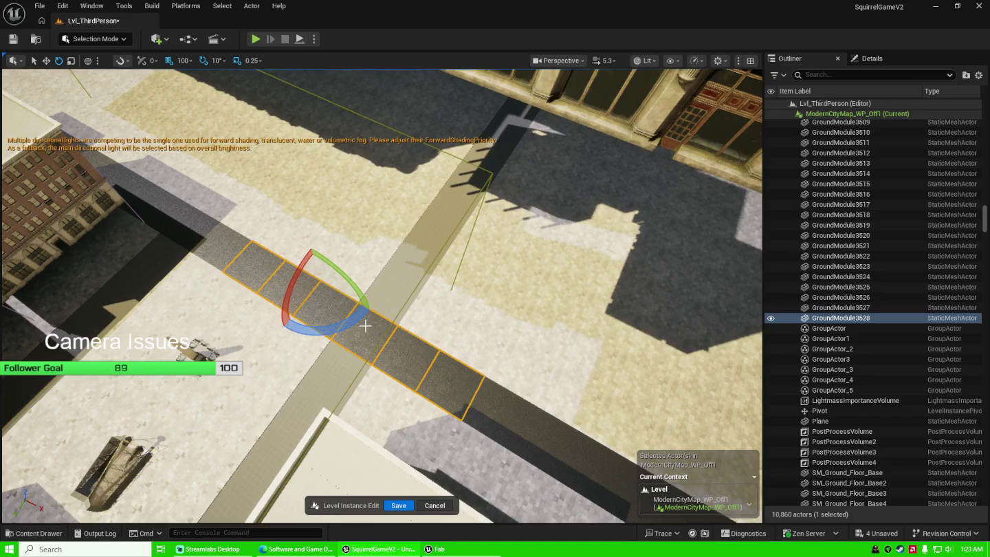
pyautogui.moveTo(365, 325)
pyautogui.mouseDown()
pyautogui.moveTo(315, 361)
pyautogui.moveTo(331, 337)
pyautogui.mouseUp()
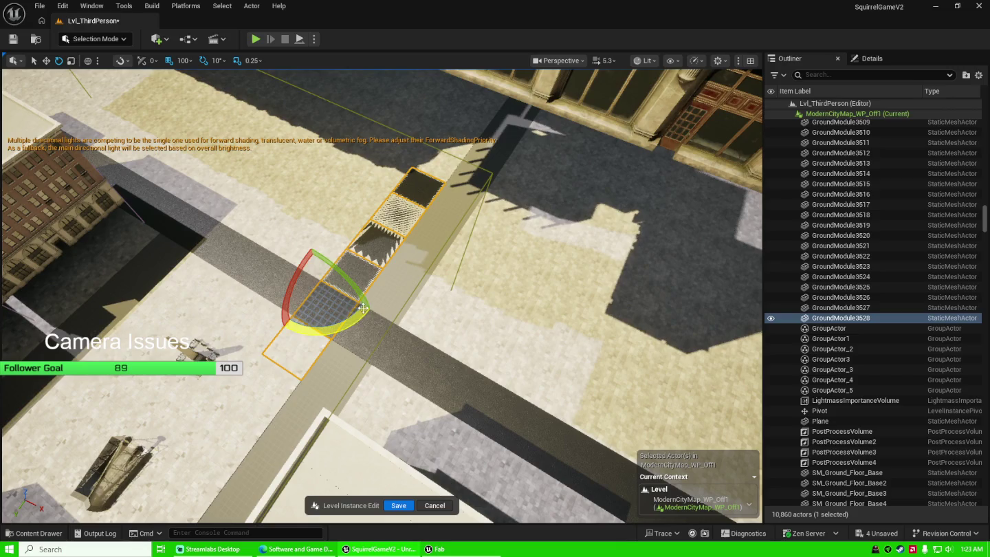
pyautogui.press('w')
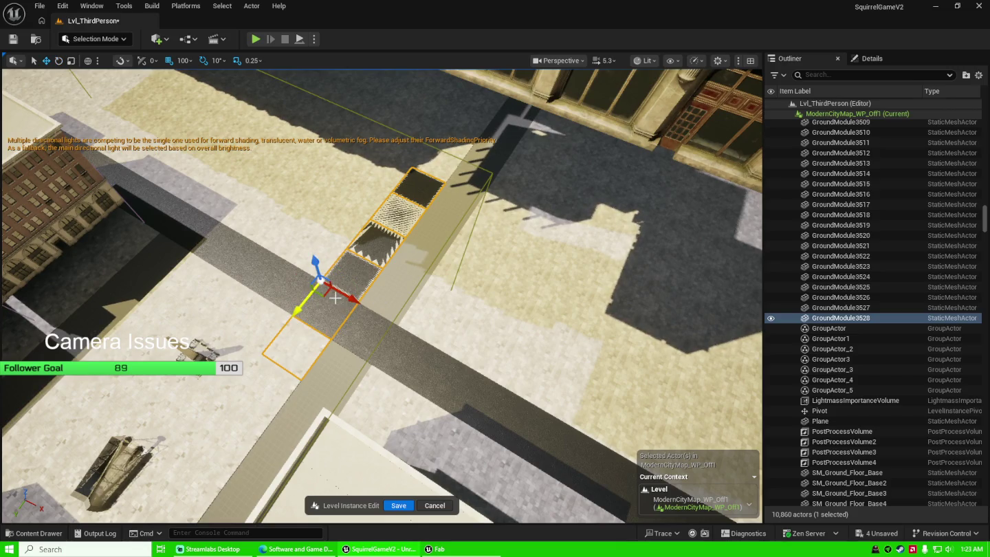
pyautogui.moveTo(343, 296); pyautogui.dragTo(389, 315)
pyautogui.moveTo(349, 382); pyautogui.dragTo(385, 344)
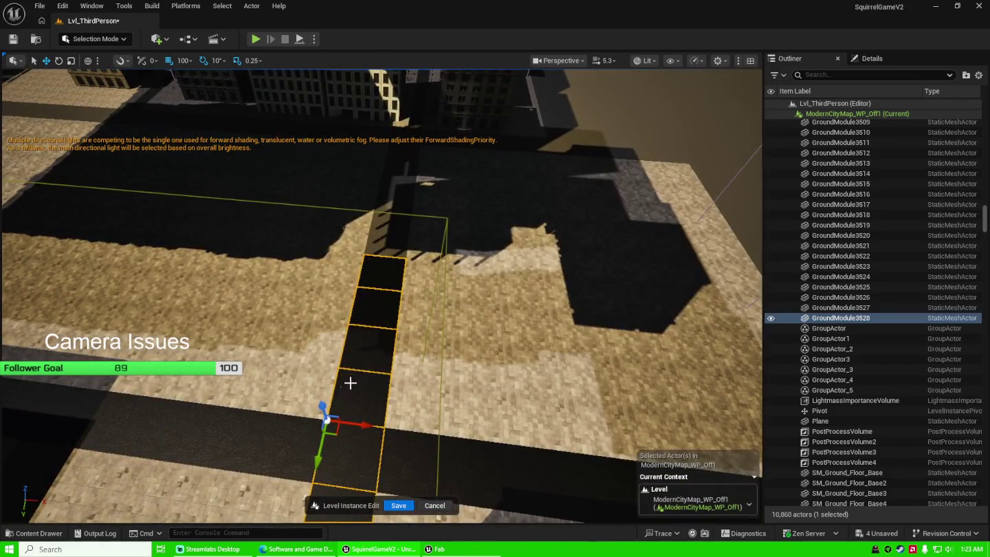
# Move the road strip up the street and Alt-drag three tiles into GroundModule3529–3531.
pyautogui.moveTo(319, 457)
pyautogui.mouseDown()
pyautogui.moveTo(367, 208)
pyautogui.moveTo(352, 352)
pyautogui.mouseUp()
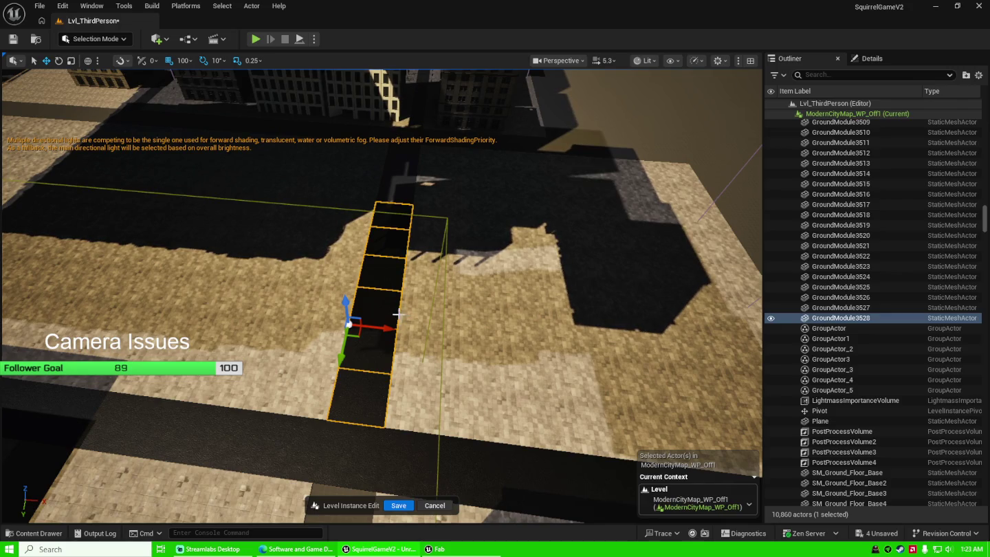
pyautogui.moveTo(423, 281)
pyautogui.mouseDown()
pyautogui.moveTo(412, 247)
pyautogui.moveTo(430, 269)
pyautogui.mouseUp()
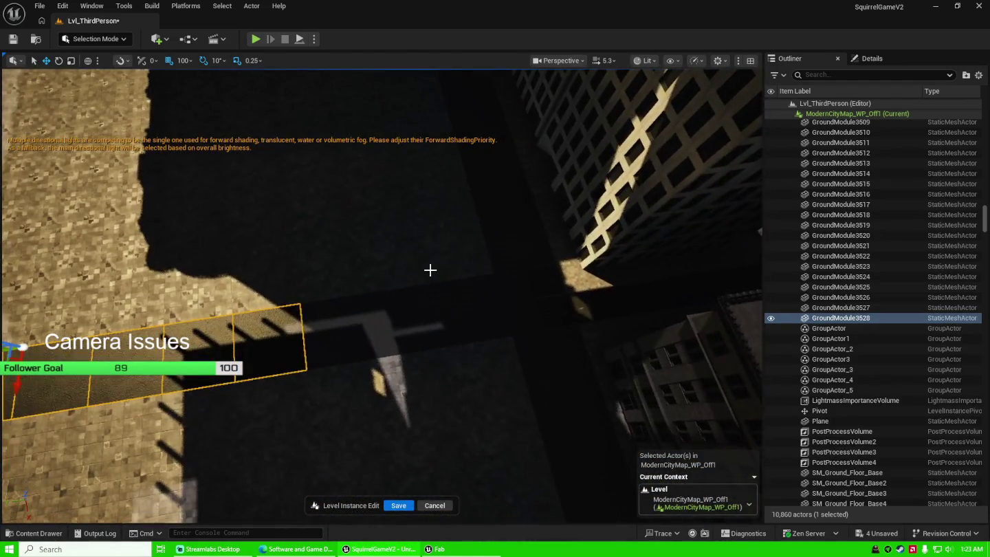
pyautogui.click(281, 338)
pyautogui.keyDown('ctrl'); pyautogui.click(200, 344); pyautogui.keyUp('ctrl')
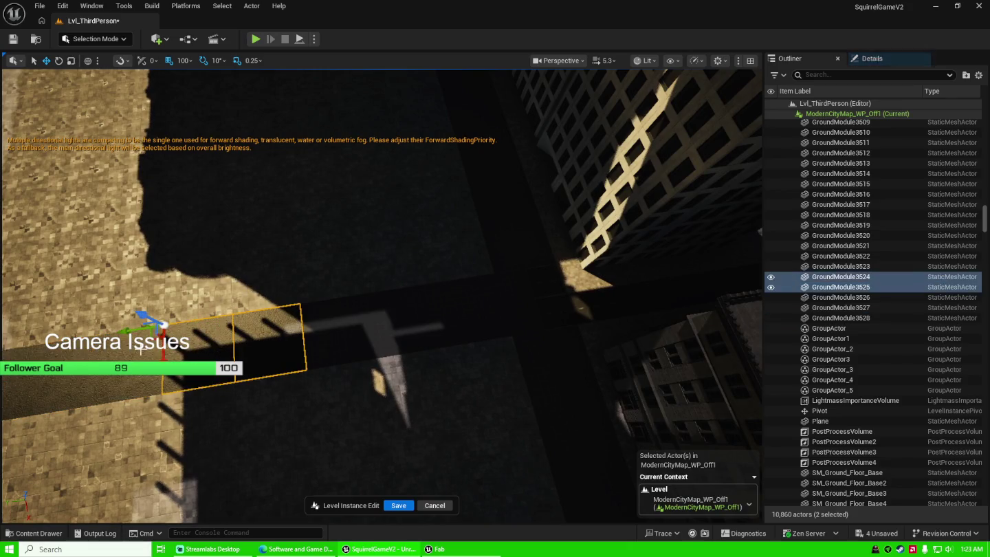
pyautogui.keyDown('ctrl'); pyautogui.click(142, 349); pyautogui.keyUp('ctrl')
pyautogui.moveTo(55, 341)
pyautogui.mouseDown()
pyautogui.moveTo(137, 385)
pyautogui.moveTo(303, 371)
pyautogui.moveTo(290, 335)
pyautogui.moveTo(262, 343)
pyautogui.mouseUp()
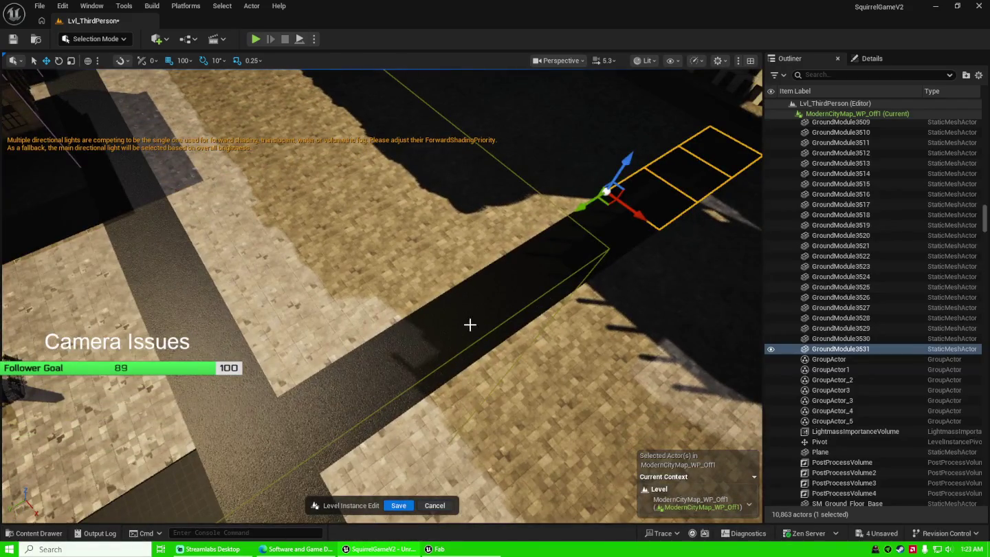
# Duplicate six road tiles with Ctrl+D and line the copies up with the street.
pyautogui.keyDown('ctrl'); pyautogui.click(440, 333); pyautogui.keyUp('ctrl')
pyautogui.keyDown('ctrl'); pyautogui.click(385, 375); pyautogui.keyUp('ctrl')
pyautogui.keyDown('ctrl'); pyautogui.click(330, 413); pyautogui.keyUp('ctrl')
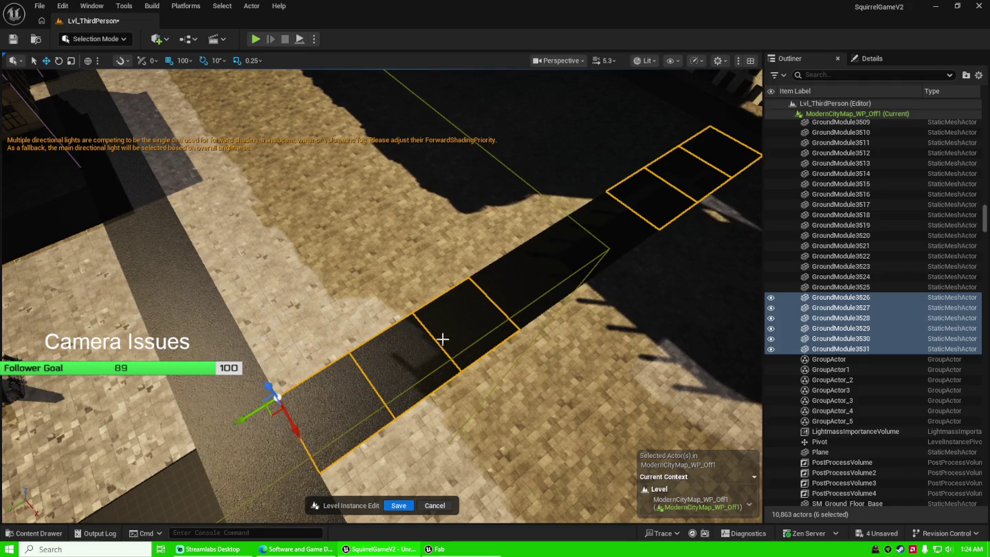
pyautogui.hotkey('ctrl', 'd')
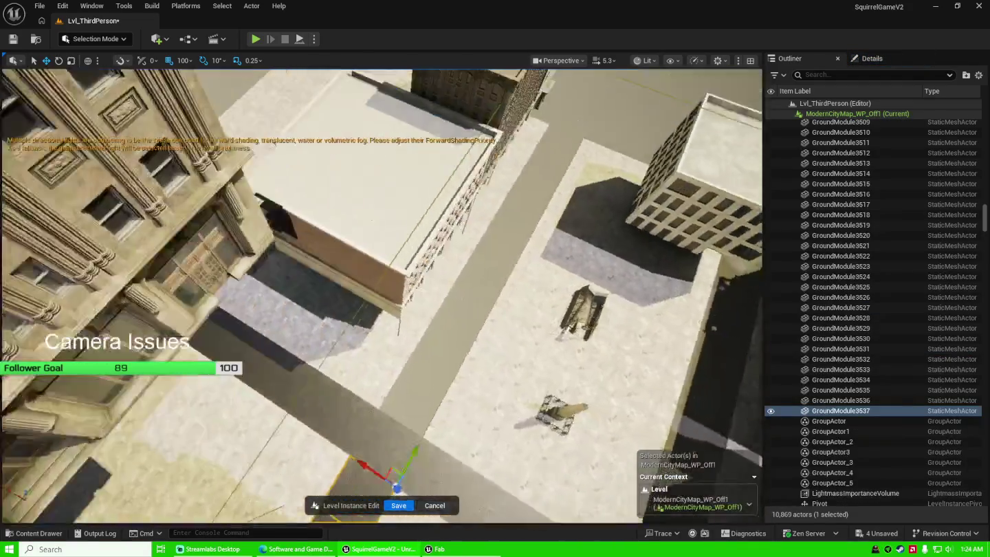
pyautogui.moveTo(283, 358)
pyautogui.mouseDown()
pyautogui.moveTo(673, 276)
pyautogui.moveTo(735, 279)
pyautogui.mouseUp()
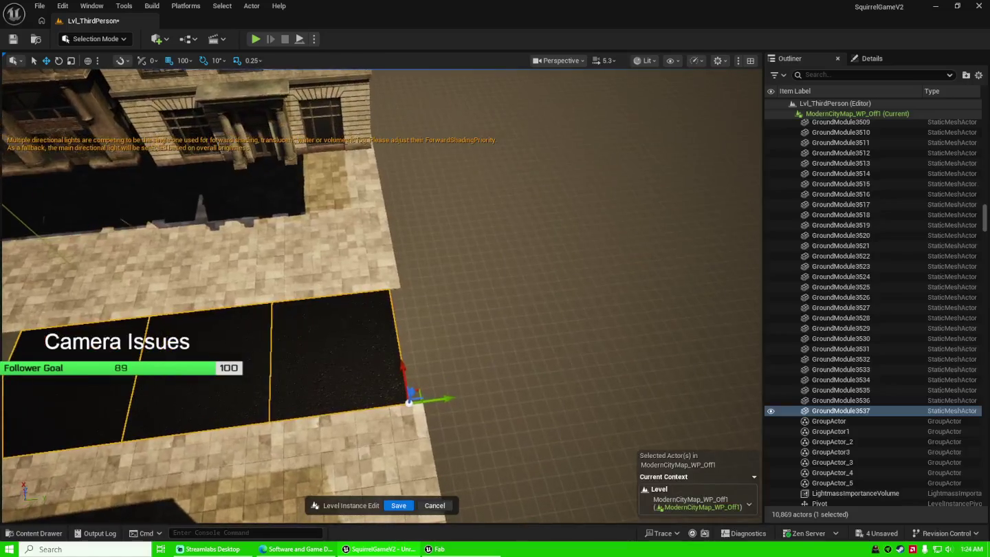
pyautogui.moveTo(440, 399); pyautogui.dragTo(449, 396)
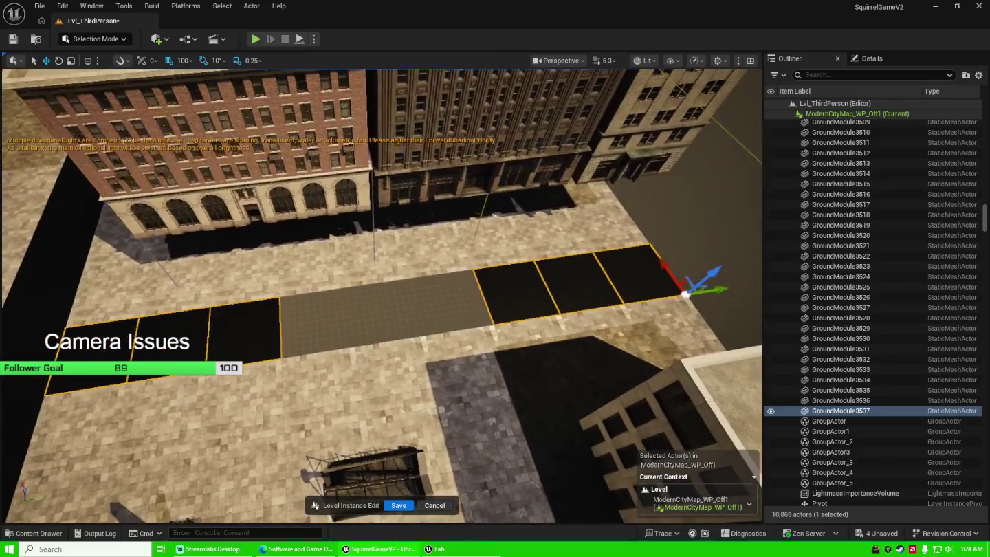
# Alt-drag three more tiles along the green axis to fill the street gap.
pyautogui.keyDown('ctrl'); pyautogui.click(577, 288); pyautogui.keyUp('ctrl')
pyautogui.keyDown('ctrl'); pyautogui.click(529, 289); pyautogui.keyUp('ctrl')
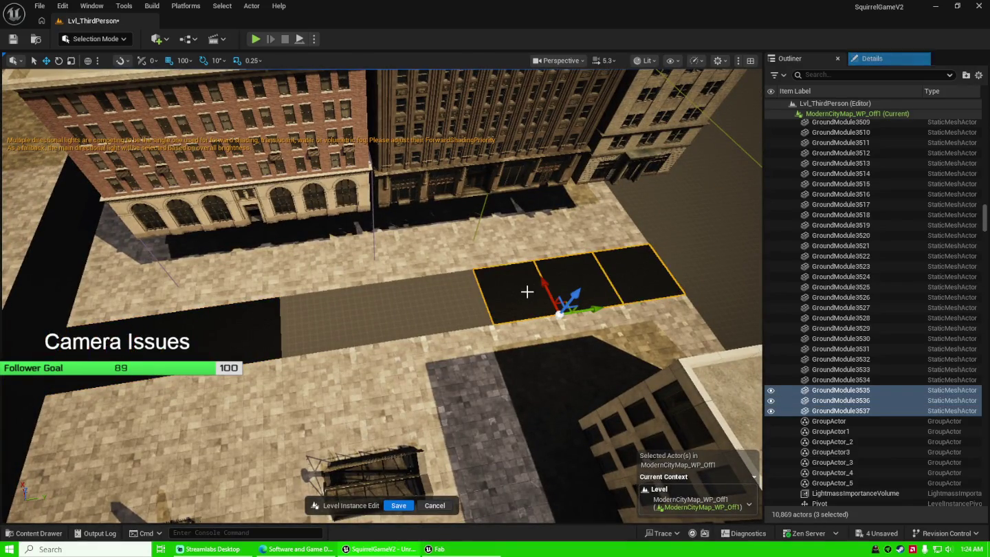
pyautogui.keyDown('alt'); pyautogui.moveTo(598, 305); pyautogui.dragTo(387, 344); pyautogui.keyUp('alt')
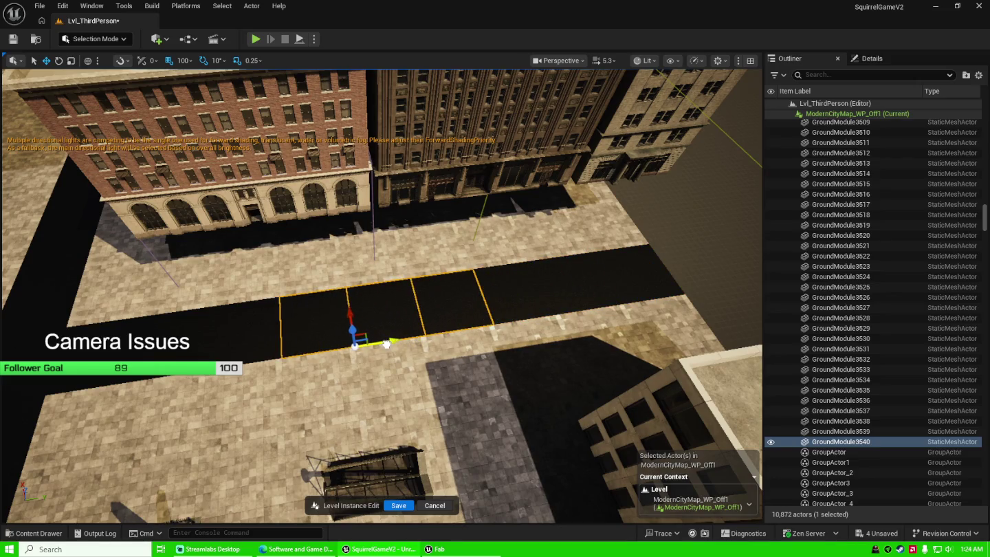
pyautogui.moveTo(470, 321)
pyautogui.mouseDown()
pyautogui.moveTo(509, 322)
pyautogui.moveTo(524, 307)
pyautogui.moveTo(519, 324)
pyautogui.moveTo(512, 285)
pyautogui.mouseUp()
pyautogui.moveTo(427, 275); pyautogui.dragTo(427, 275)
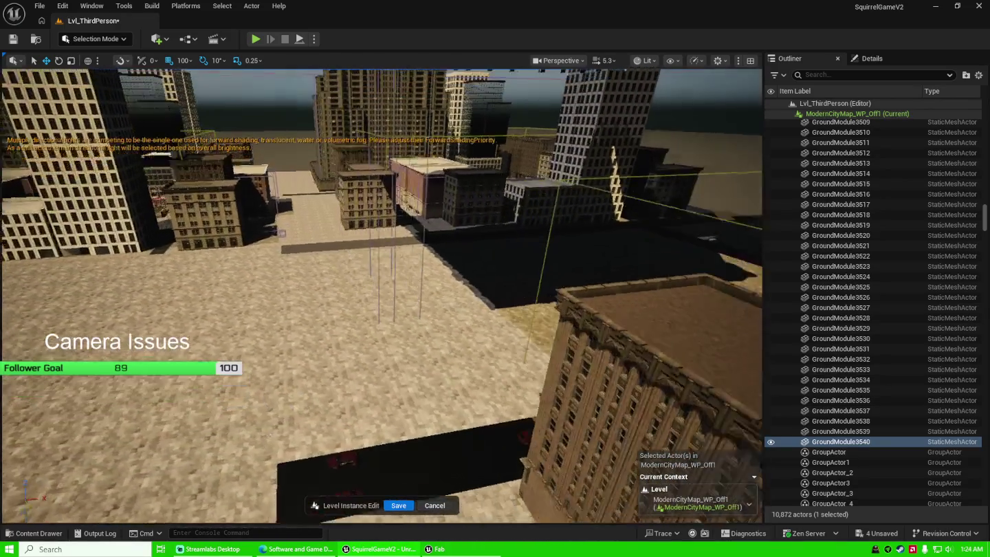
# Set BP_MBuilding02's Location Z to 0 to drop it to street level.
pyautogui.press('w')
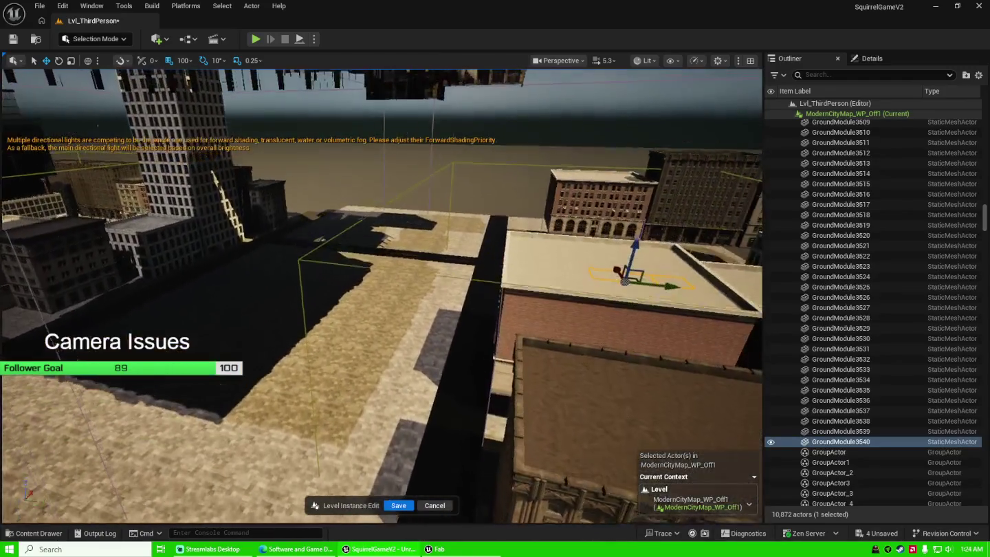
pyautogui.press('w')
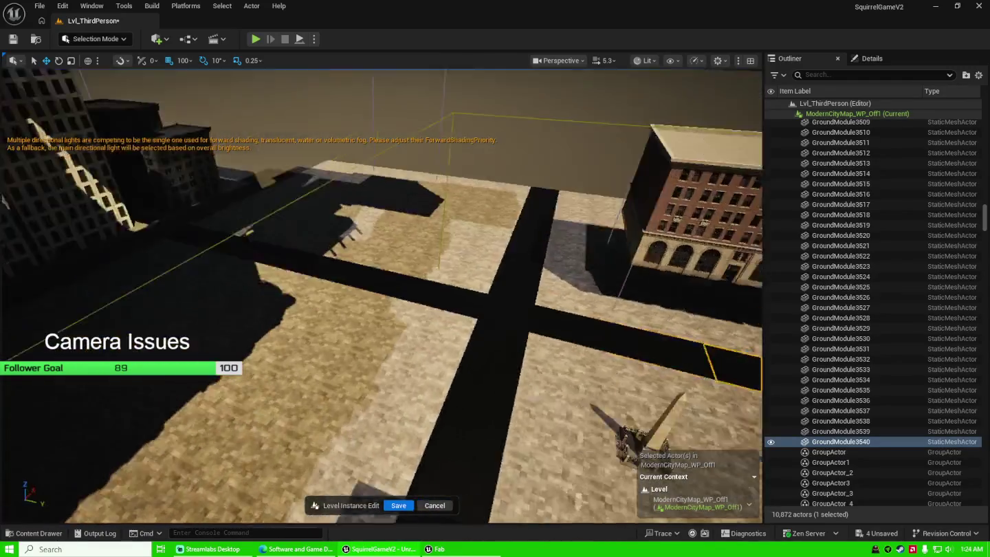
pyautogui.press('w')
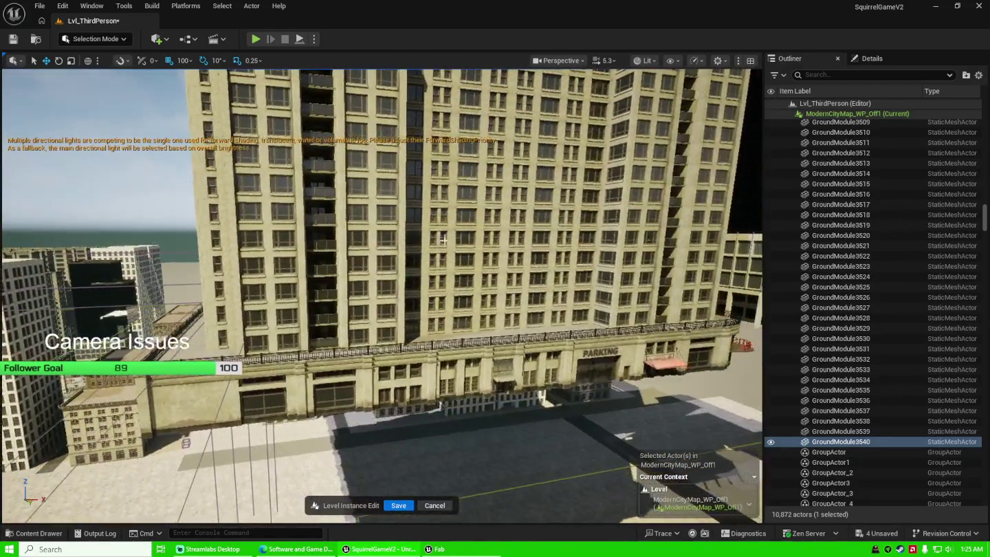
pyautogui.click(442, 235)
pyautogui.click(892, 59)
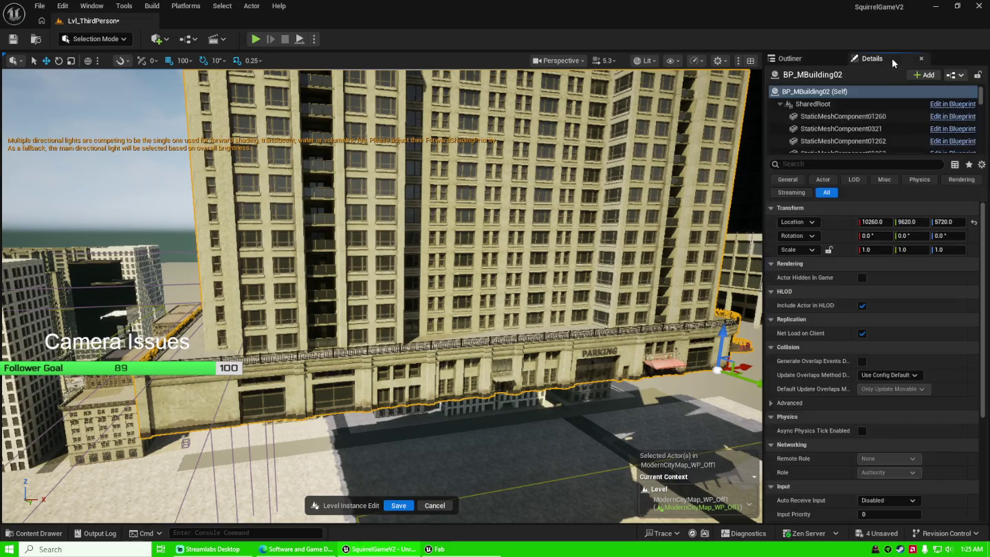
pyautogui.click(950, 220)
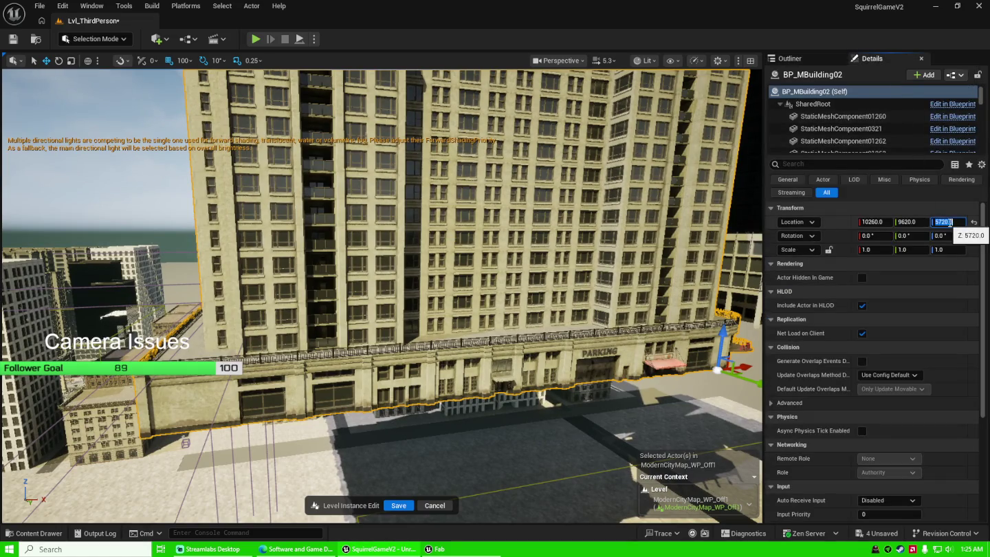
pyautogui.write('0')
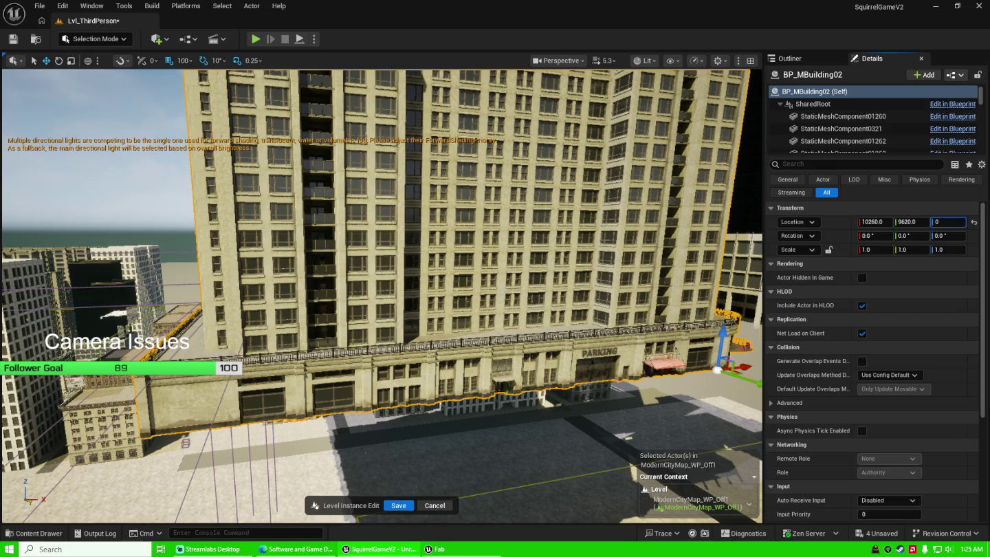
pyautogui.press('Return')
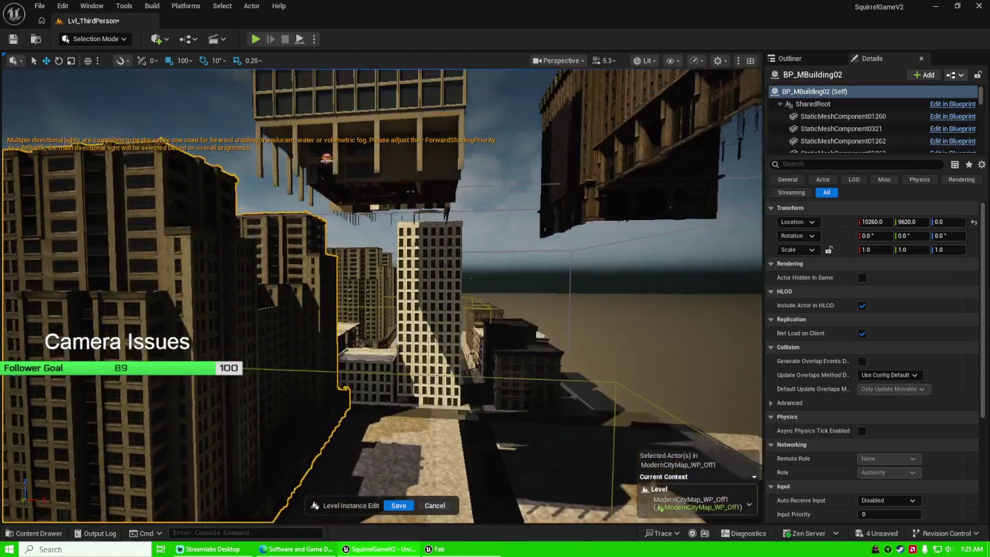
# Lower BP_MBuilding05 from Location Z 6120.0 to 0.0, then select the tall tan building.
pyautogui.click(372, 119)
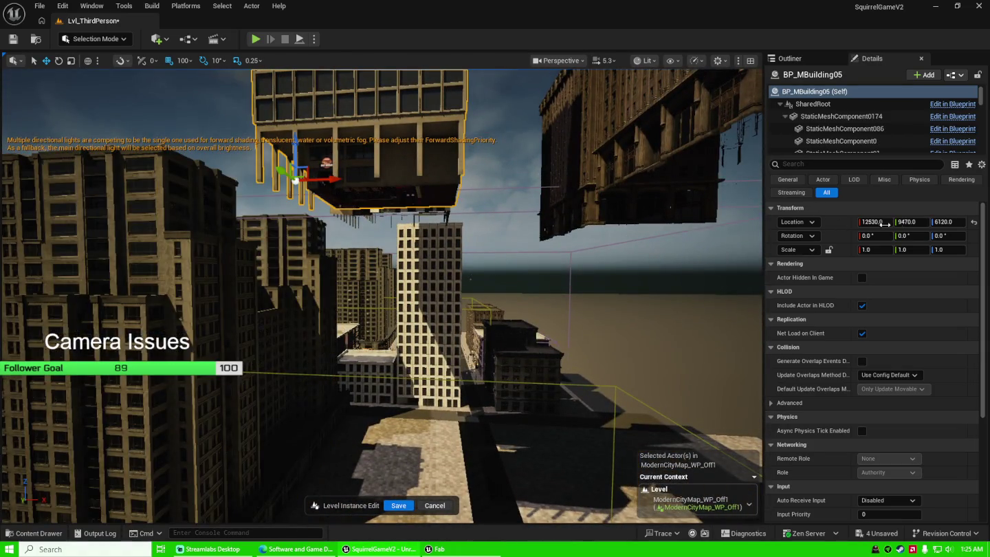
pyautogui.click(939, 222)
pyautogui.write('0')
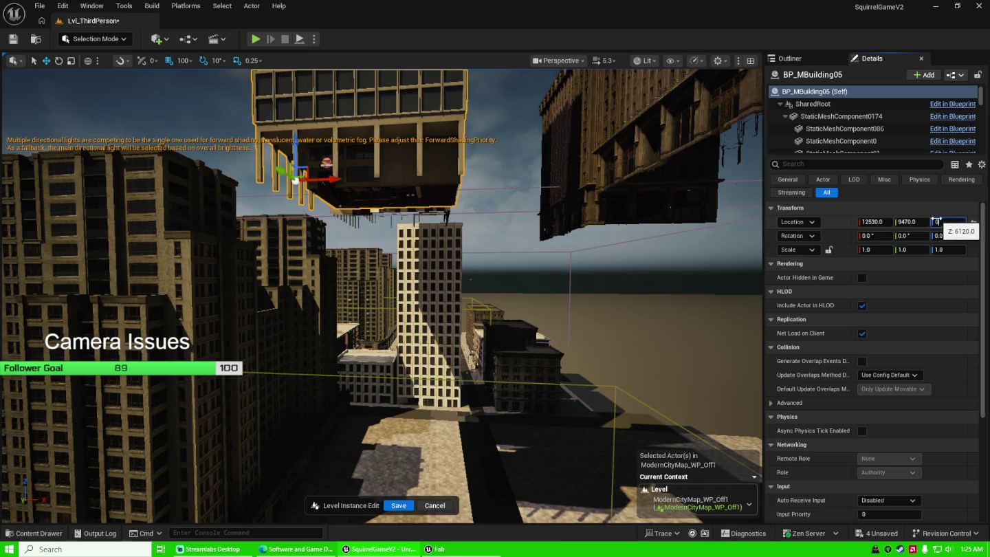
pyautogui.press('Return')
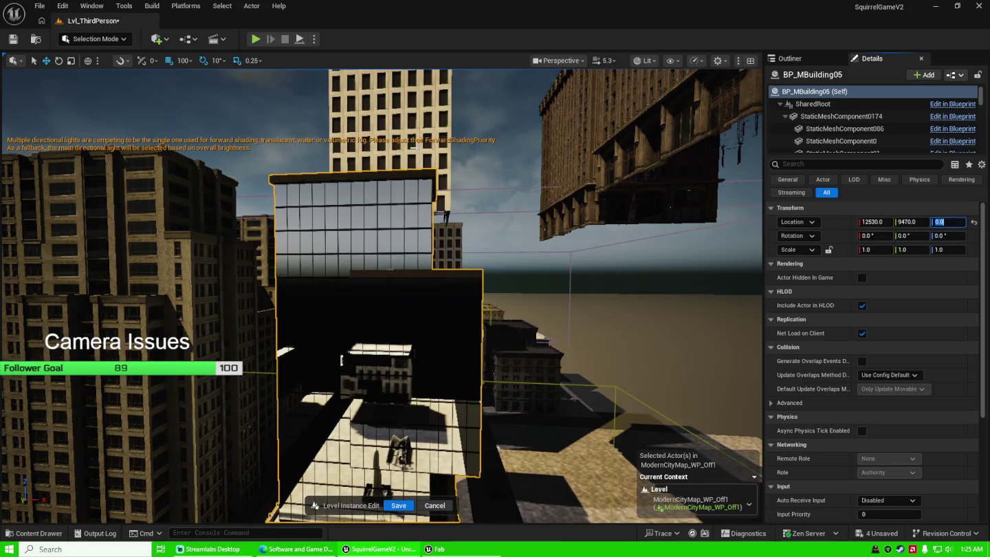
pyautogui.click(414, 145)
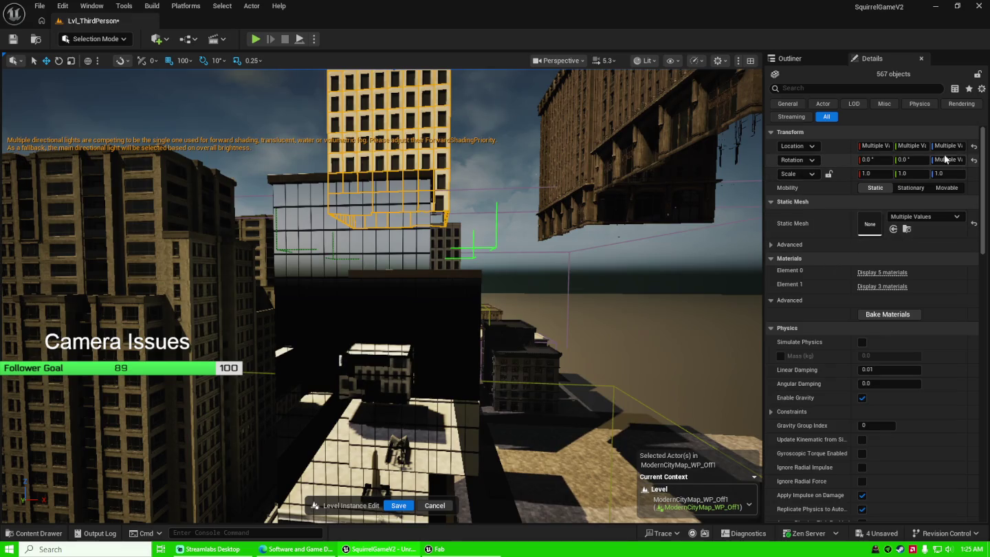
# Set the tall tan building's Location Z to 0.0 so it sits at street level.
pyautogui.moveTo(523, 310); pyautogui.dragTo(436, 303)
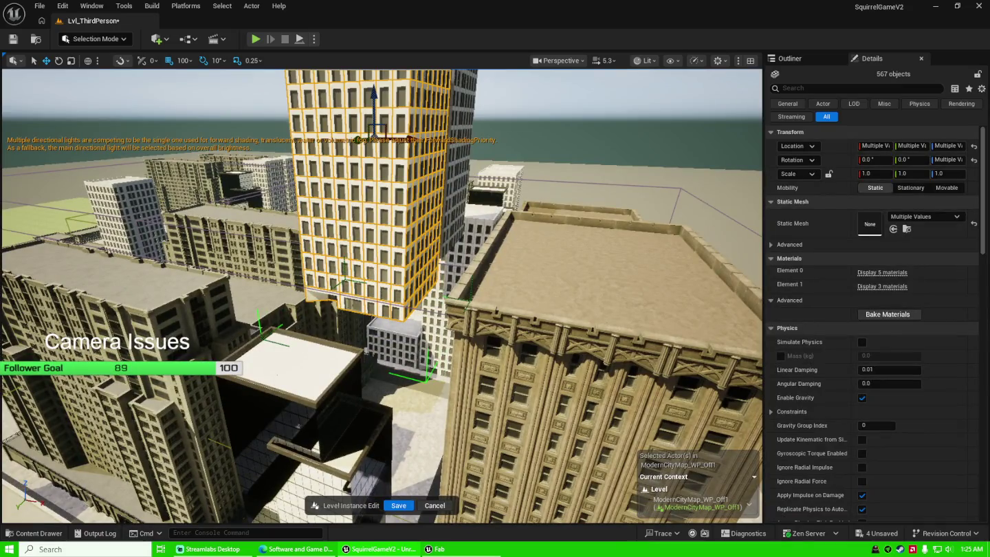
pyautogui.click(947, 146)
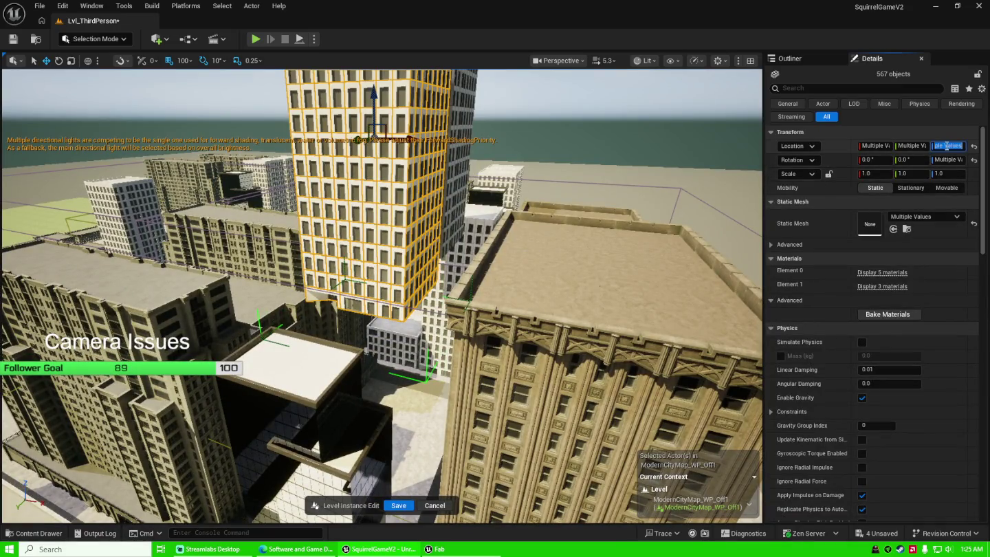
pyautogui.press('Return')
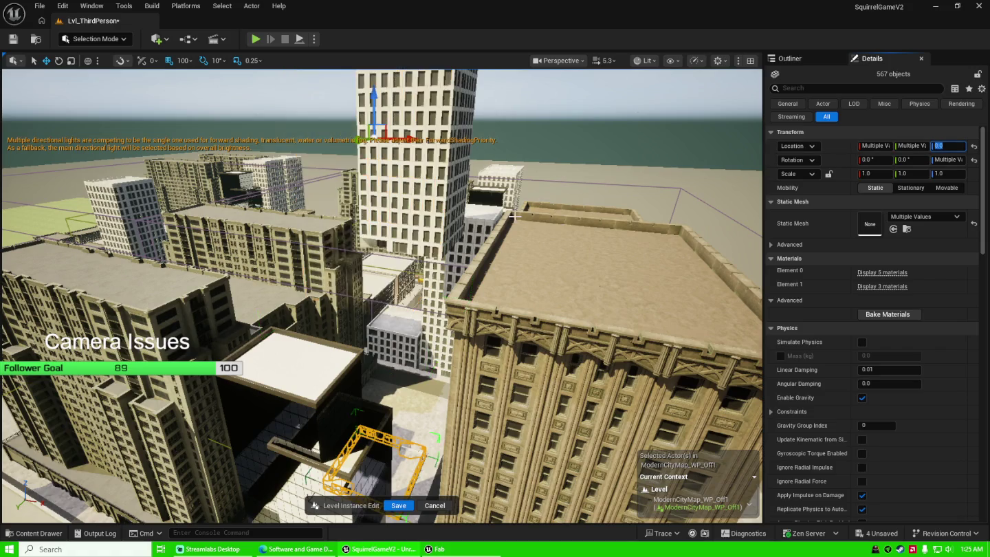
# Drop the tall white-windowed tower to the ground with Location Z 0.
pyautogui.moveTo(515, 218); pyautogui.dragTo(479, 219)
pyautogui.click(480, 220)
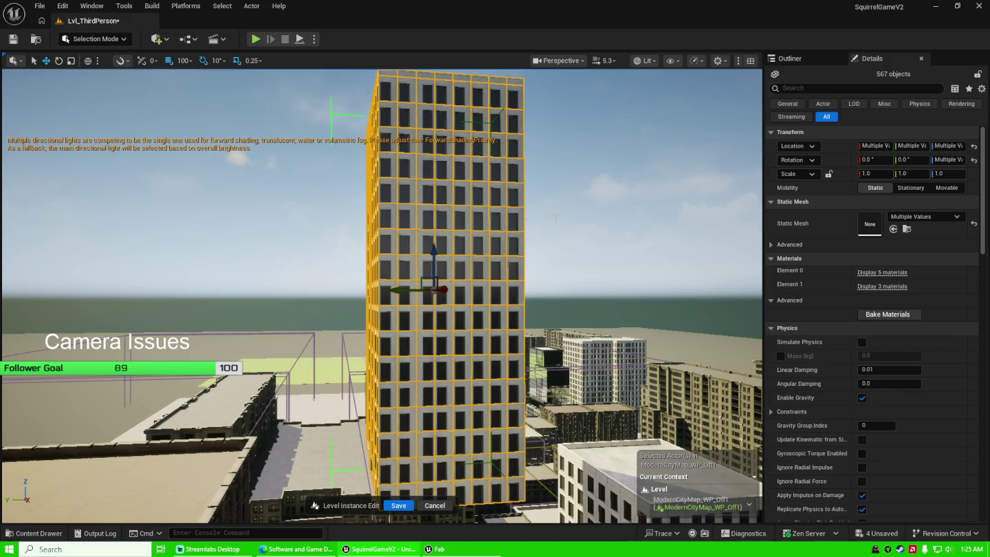
pyautogui.click(947, 146)
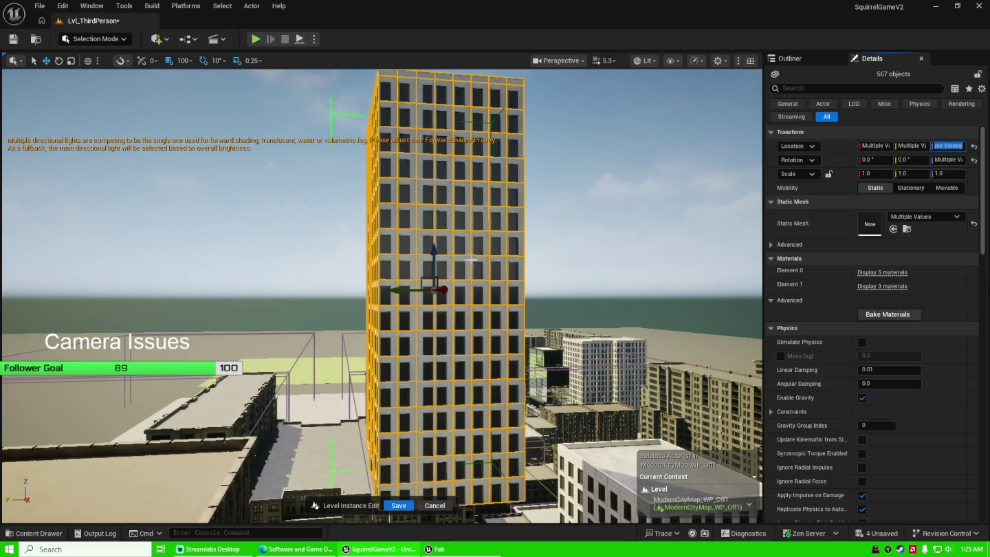
pyautogui.write('0')
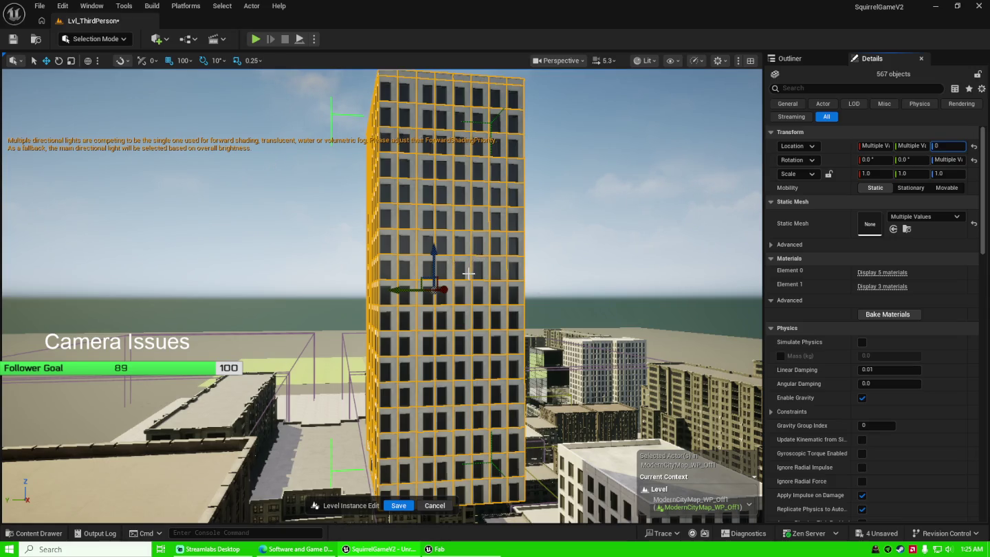
pyautogui.press('Return')
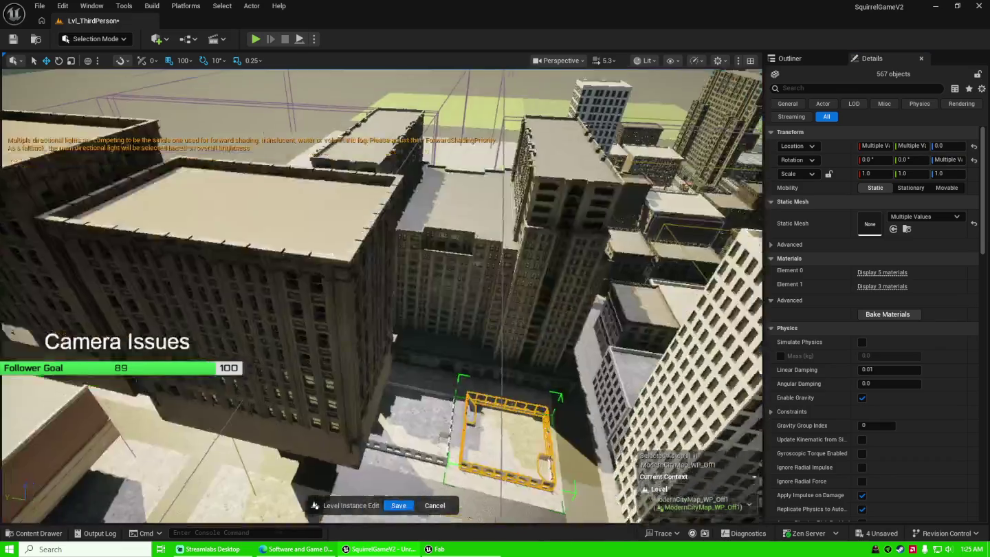
# Fly in over BP_MBuilding8's rooftop and select its parapet walls.
pyautogui.moveTo(395, 337); pyautogui.dragTo(400, 266)
pyautogui.click(490, 339)
pyautogui.moveTo(491, 339); pyautogui.dragTo(490, 227)
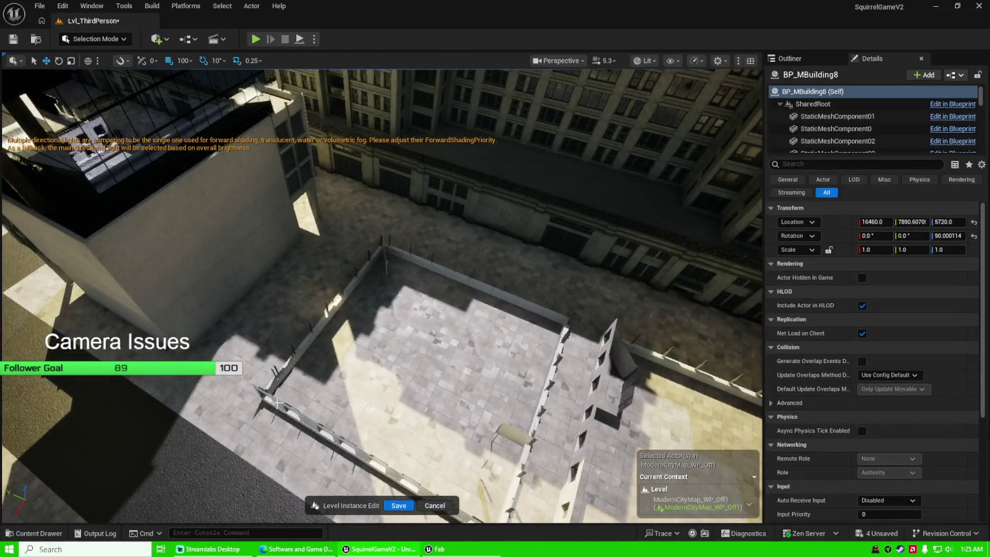
pyautogui.click(278, 402)
pyautogui.moveTo(278, 402)
pyautogui.mouseDown()
pyautogui.moveTo(277, 324)
pyautogui.moveTo(278, 406)
pyautogui.mouseUp()
# Trial-lift the rooftop railing to Z 1800, then undo the lift and the selection change.
pyautogui.moveTo(398, 338); pyautogui.dragTo(398, 337)
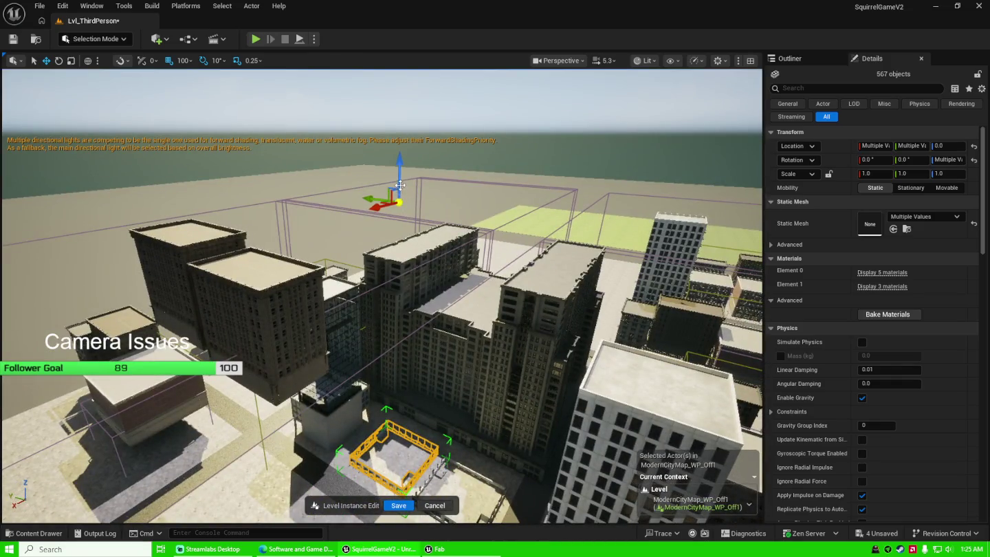
pyautogui.moveTo(399, 177); pyautogui.dragTo(402, 104)
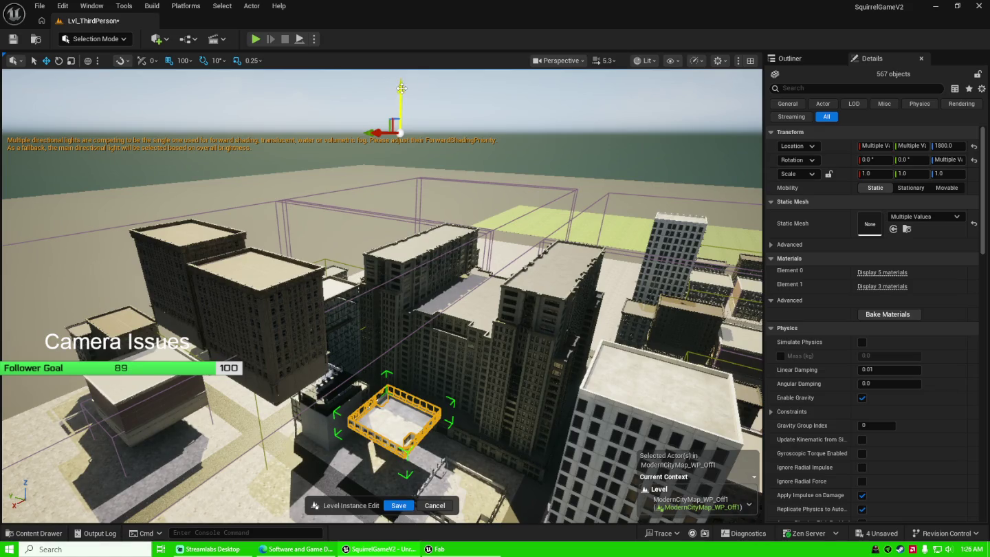
pyautogui.hotkey('ctrl', 'z')
pyautogui.hotkey('ctrl', 'z')
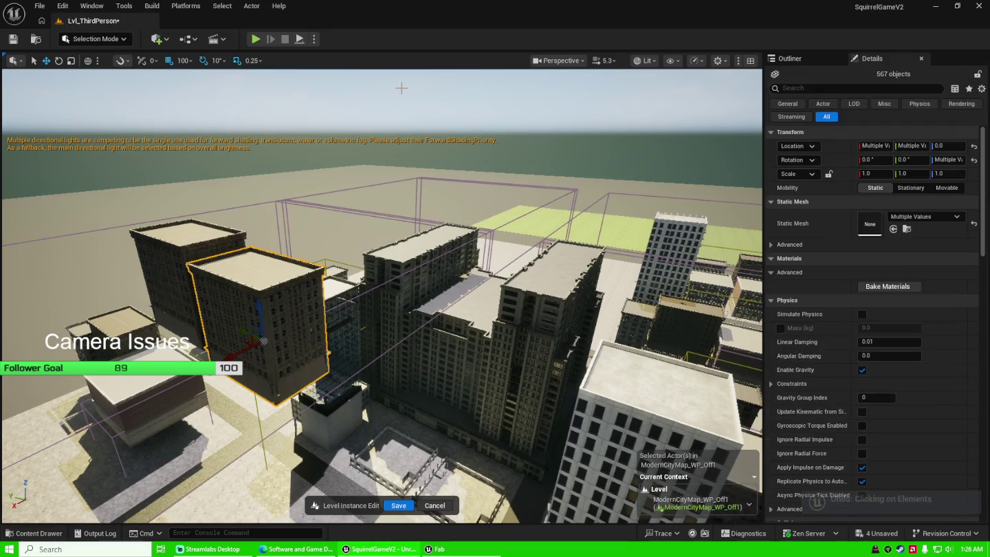
pyautogui.hotkey('ctrl', 'z')
pyautogui.hotkey('ctrl', 'z')
pyautogui.hotkey('ctrl', 'z')
pyautogui.hotkey('ctrl', 'z')
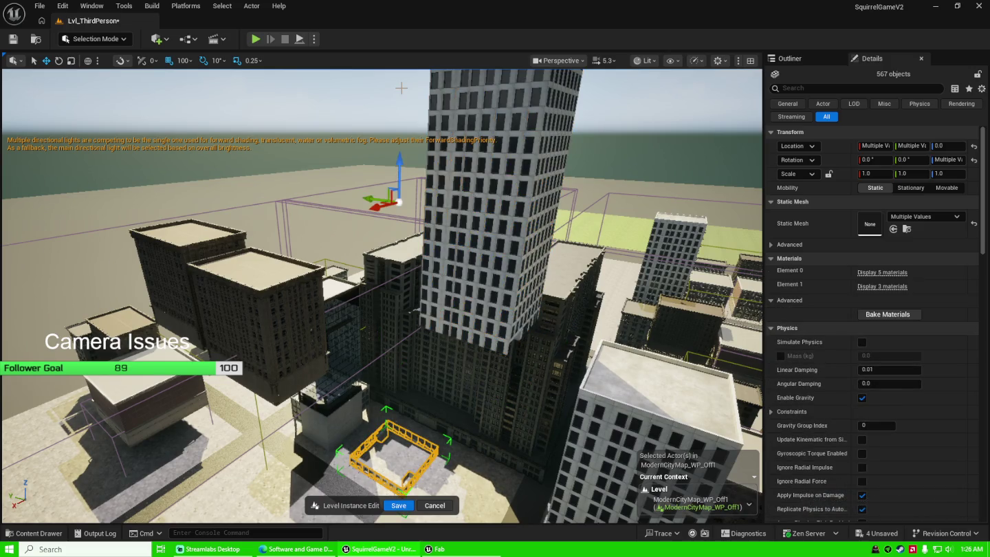
# Undo the earlier location change, lower the taller right-hand tower straight down, and frame it.
pyautogui.hotkey('ctrl', 'z')
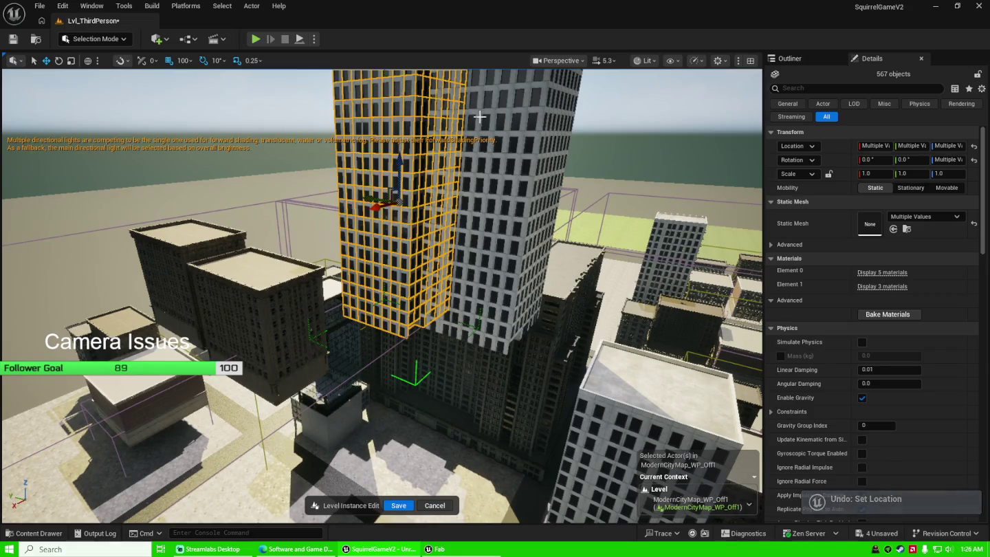
pyautogui.press('f')
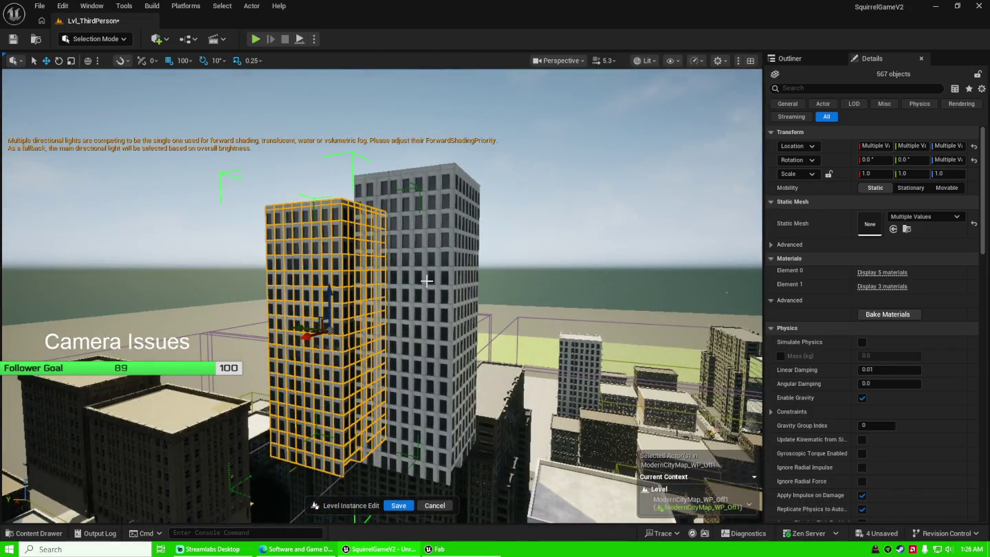
pyautogui.click(422, 301)
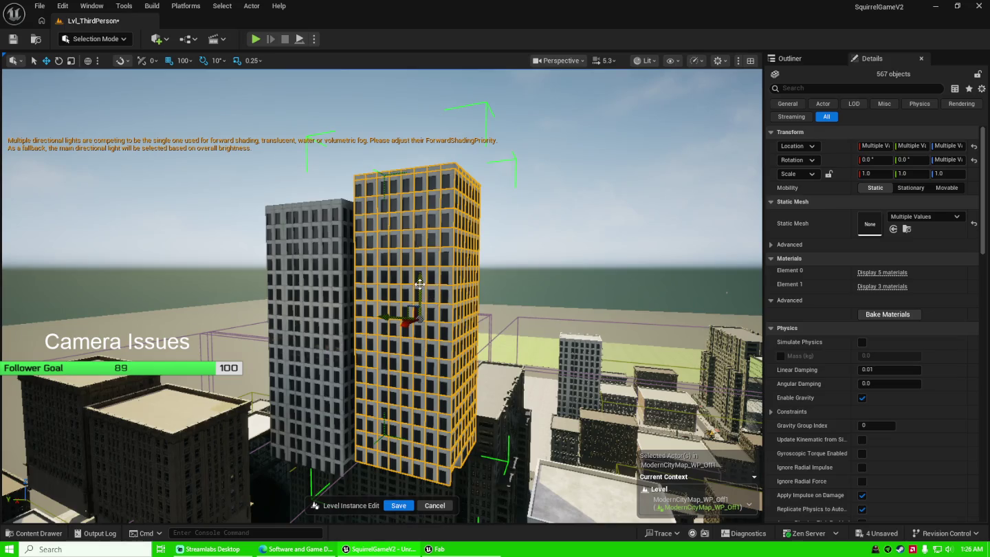
pyautogui.moveTo(419, 282); pyautogui.dragTo(418, 474)
pyautogui.press('f')
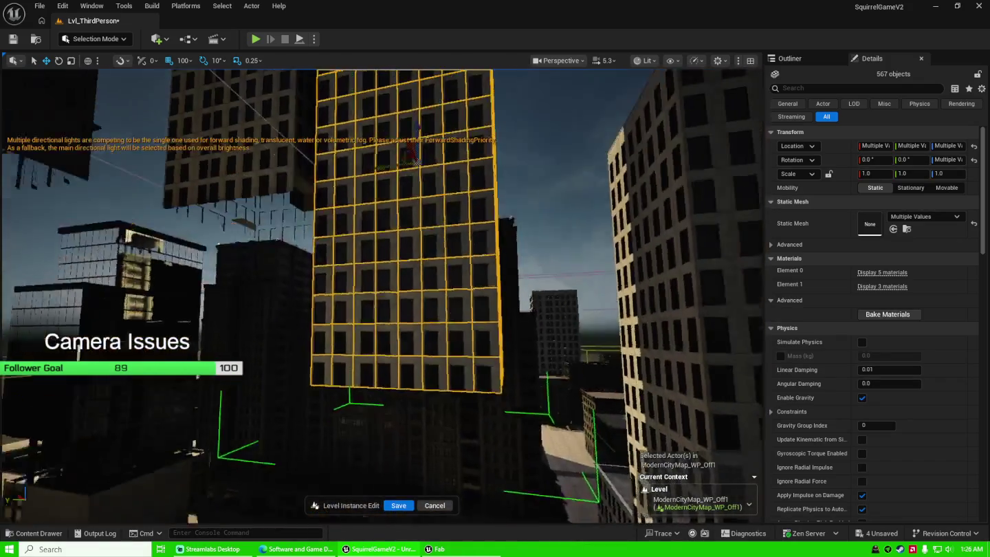
# Fly down to the tower's base at street level, selecting the middle tower on the way.
pyautogui.moveTo(397, 207)
pyautogui.mouseDown()
pyautogui.moveTo(387, 327)
pyautogui.moveTo(404, 152)
pyautogui.moveTo(406, 254)
pyautogui.moveTo(405, 133)
pyautogui.mouseUp()
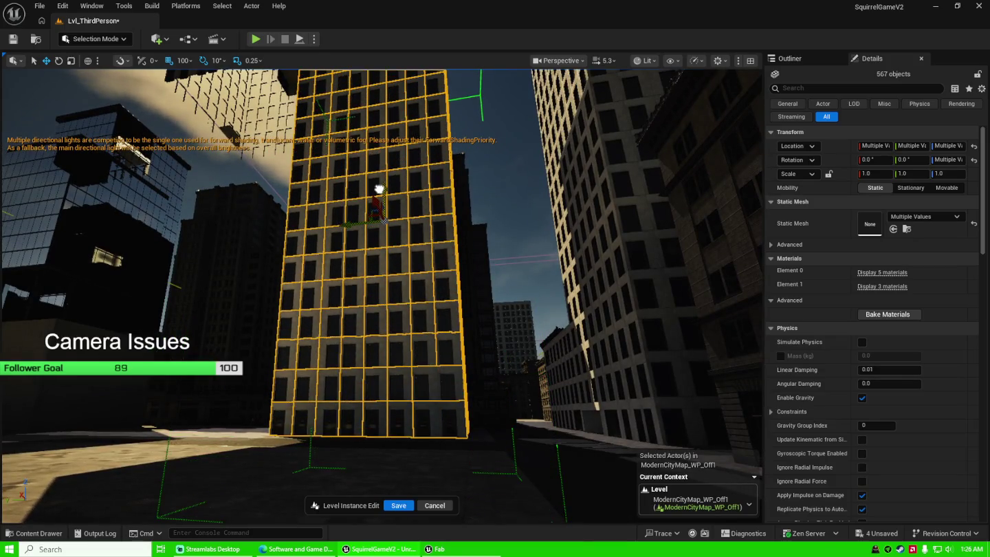
pyautogui.moveTo(407, 282)
pyautogui.mouseDown()
pyautogui.moveTo(406, 337)
pyautogui.moveTo(374, 296)
pyautogui.moveTo(364, 220)
pyautogui.mouseUp()
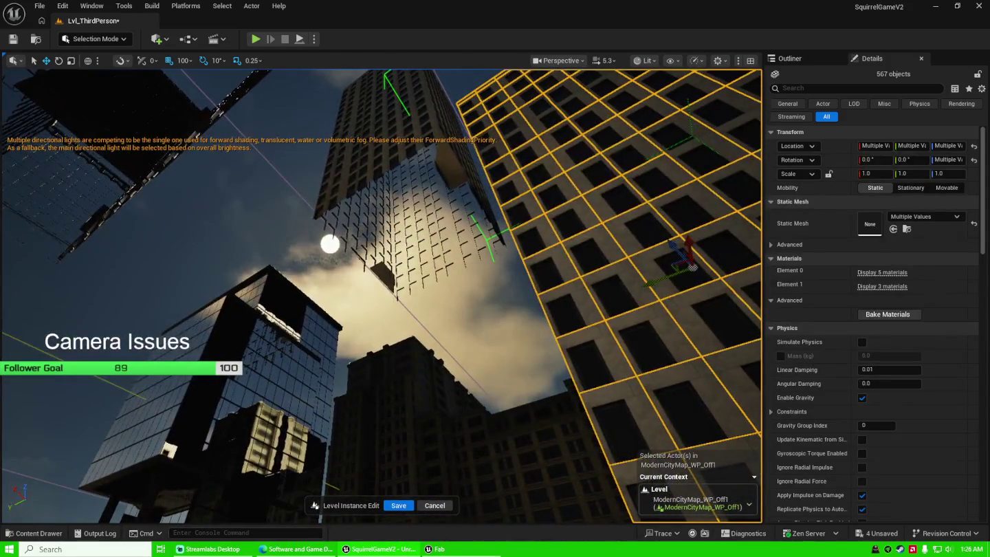
pyautogui.click(380, 113)
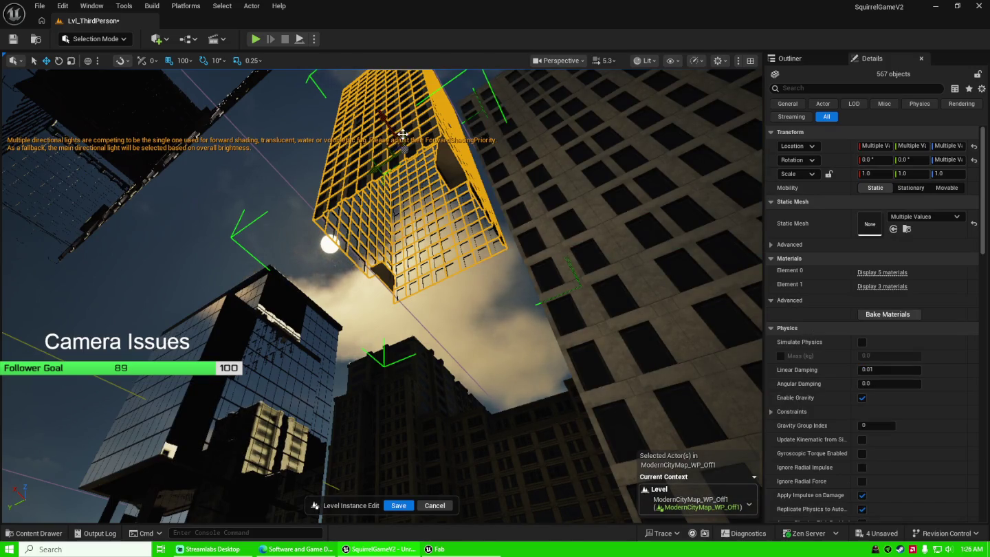
pyautogui.moveTo(380, 114); pyautogui.dragTo(380, 187)
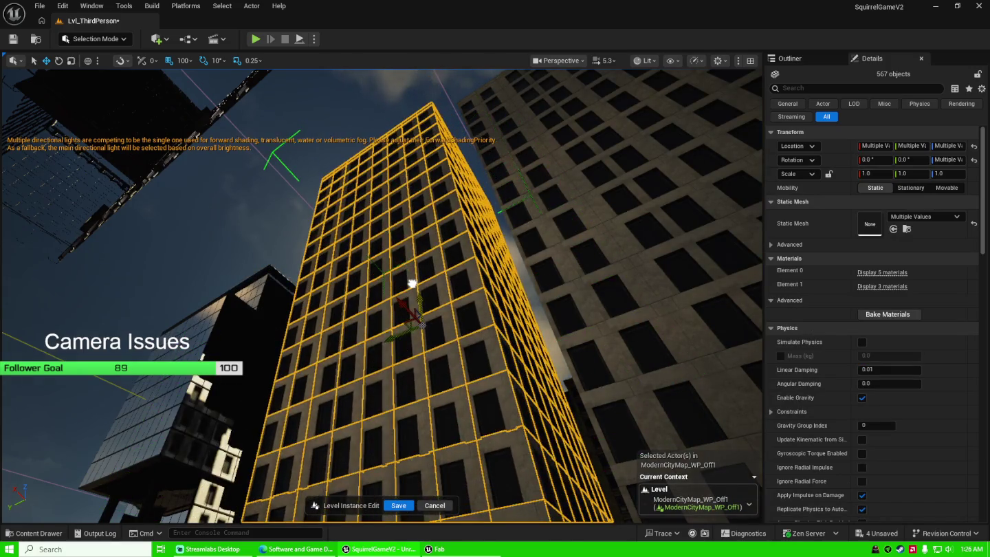
pyautogui.moveTo(412, 283)
pyautogui.mouseDown()
pyautogui.moveTo(410, 313)
pyautogui.moveTo(410, 288)
pyautogui.mouseUp()
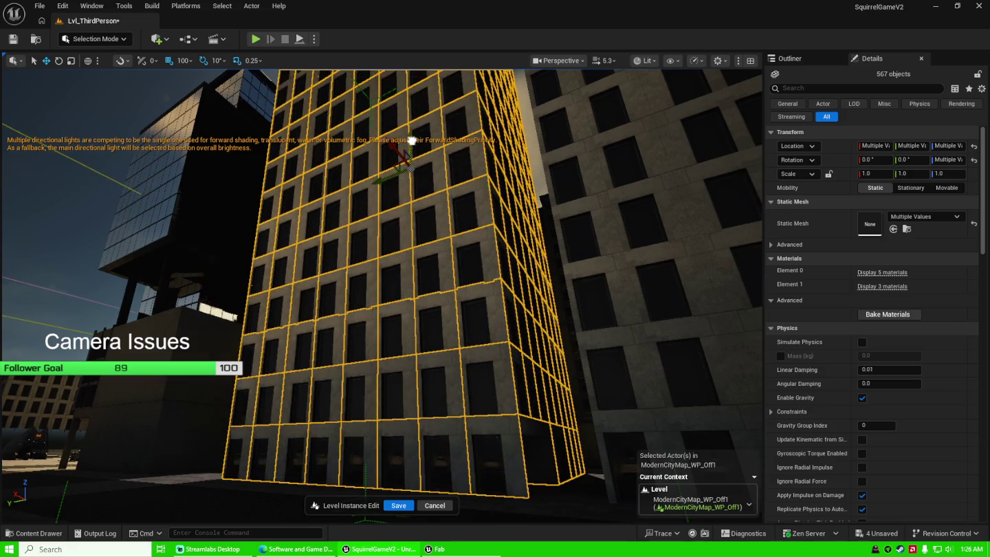
pyautogui.moveTo(414, 167)
pyautogui.mouseDown()
pyautogui.moveTo(409, 127)
pyautogui.moveTo(418, 107)
pyautogui.moveTo(399, 70)
pyautogui.moveTo(451, 203)
pyautogui.mouseUp()
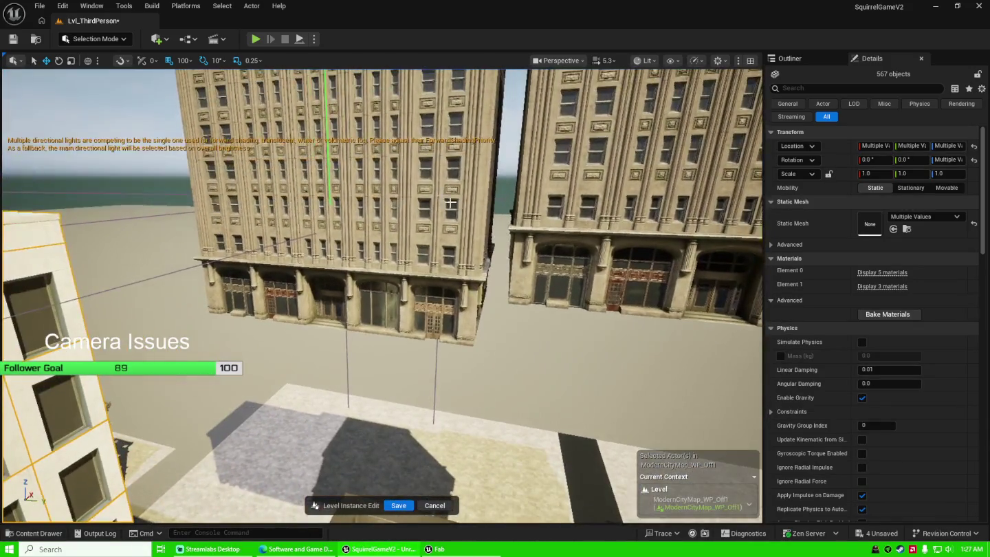
# Lower BP_MBuilding8 from Z 4220 to 3620, then further to Z 1620.
pyautogui.click(268, 169)
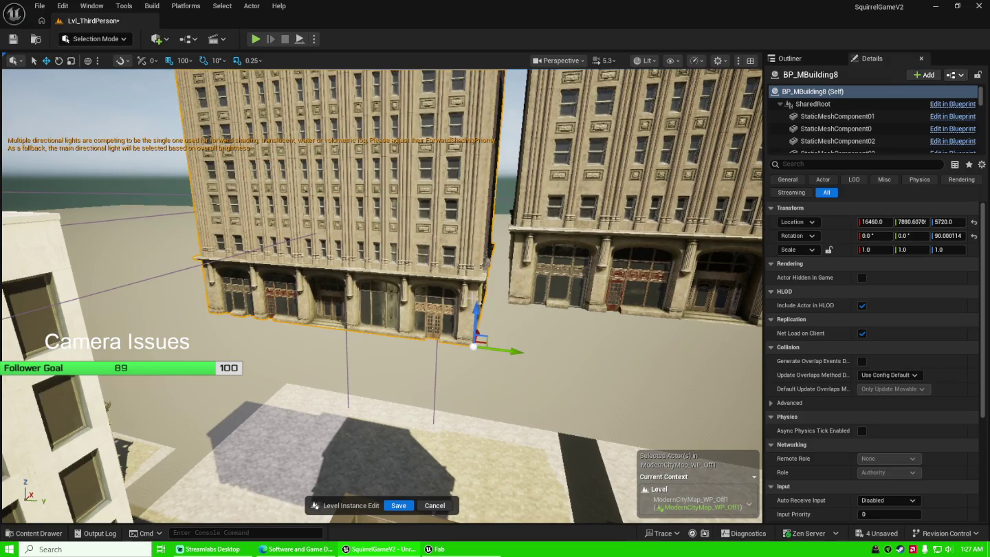
pyautogui.moveTo(467, 484); pyautogui.dragTo(468, 516)
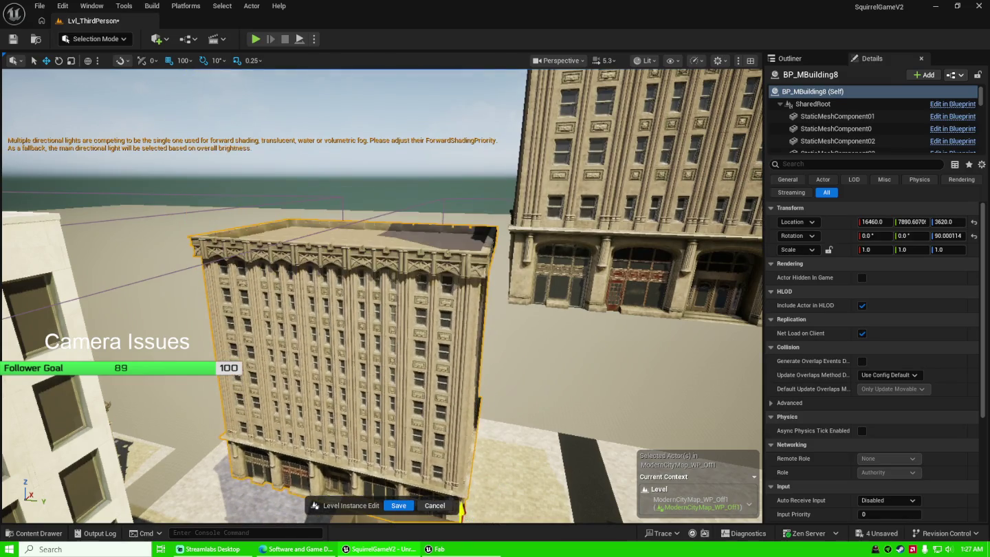
pyautogui.moveTo(529, 441); pyautogui.dragTo(484, 319)
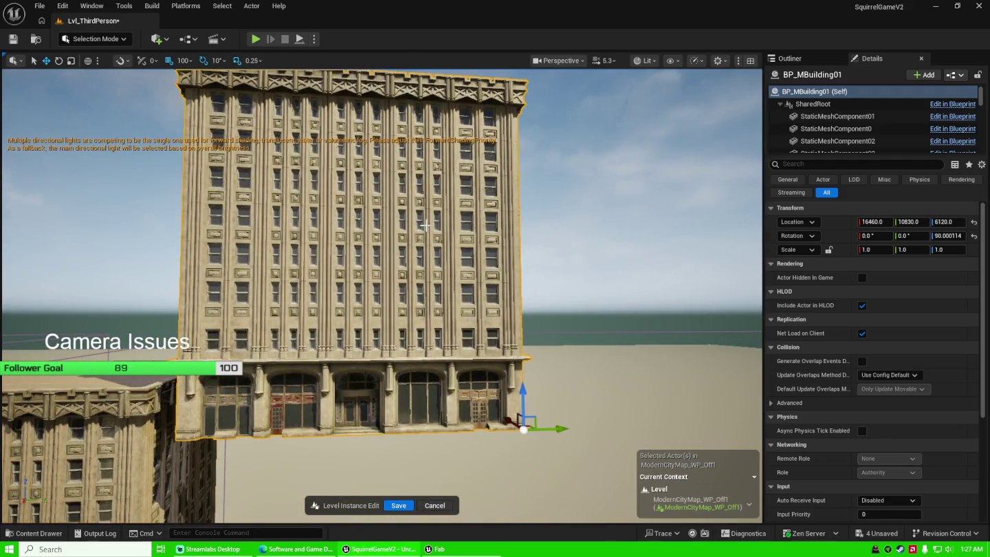
pyautogui.moveTo(576, 206)
pyautogui.mouseDown()
pyautogui.moveTo(577, 165)
pyautogui.moveTo(543, 310)
pyautogui.moveTo(562, 459)
pyautogui.mouseUp()
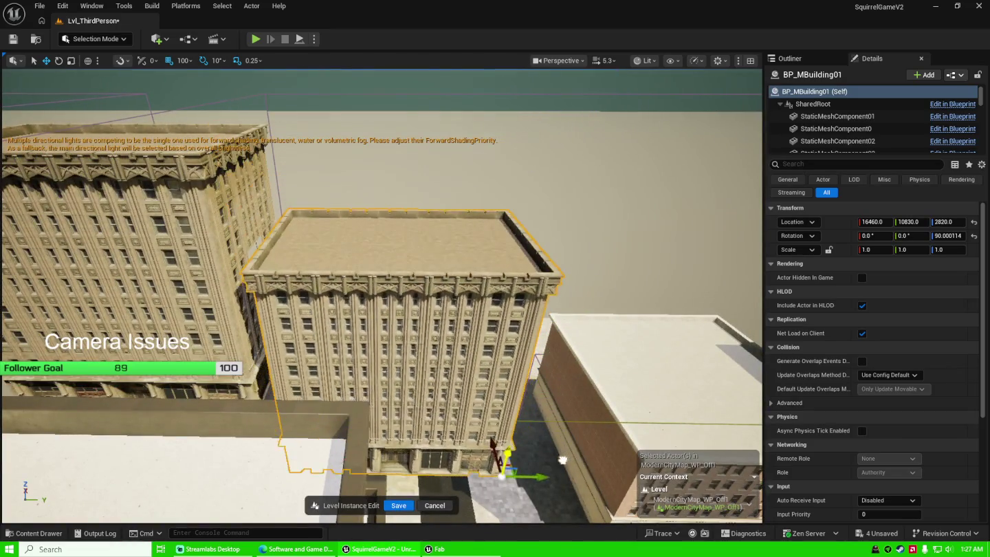
pyautogui.moveTo(546, 384); pyautogui.dragTo(508, 333)
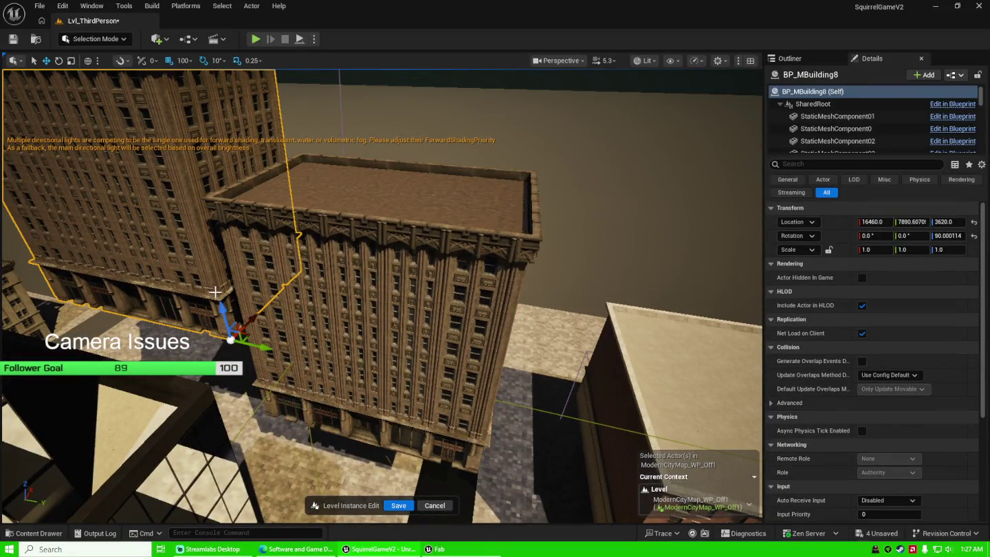
pyautogui.moveTo(221, 307); pyautogui.dragTo(245, 423)
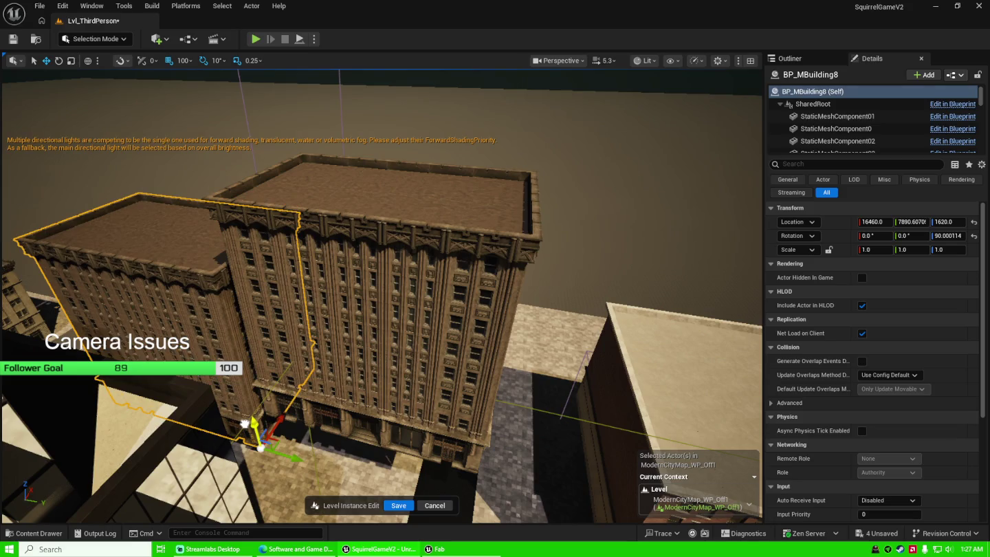
# Select the neighbouring BP_MBuilding01 and approach its brick facade.
pyautogui.click(386, 372)
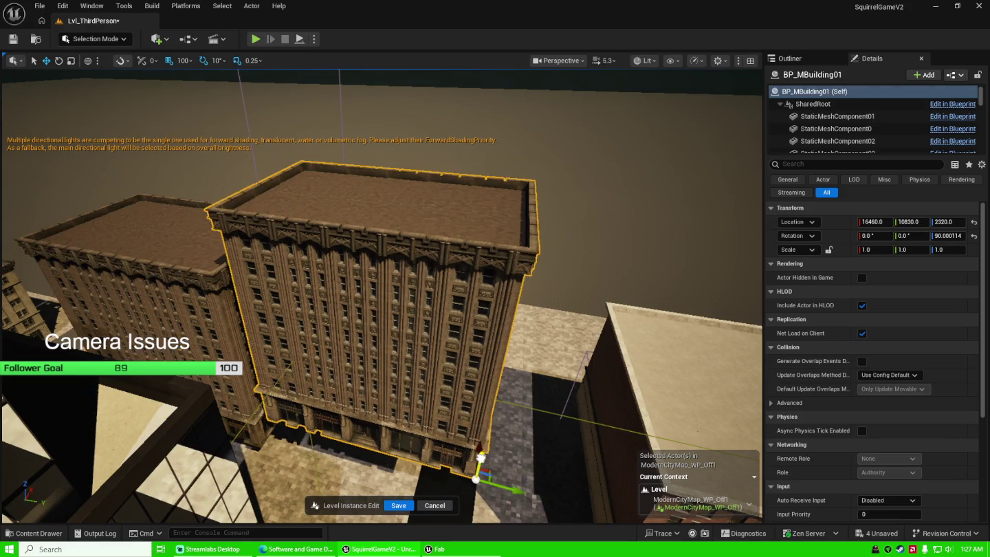
pyautogui.moveTo(483, 492)
pyautogui.mouseDown()
pyautogui.moveTo(406, 456)
pyautogui.moveTo(474, 474)
pyautogui.mouseUp()
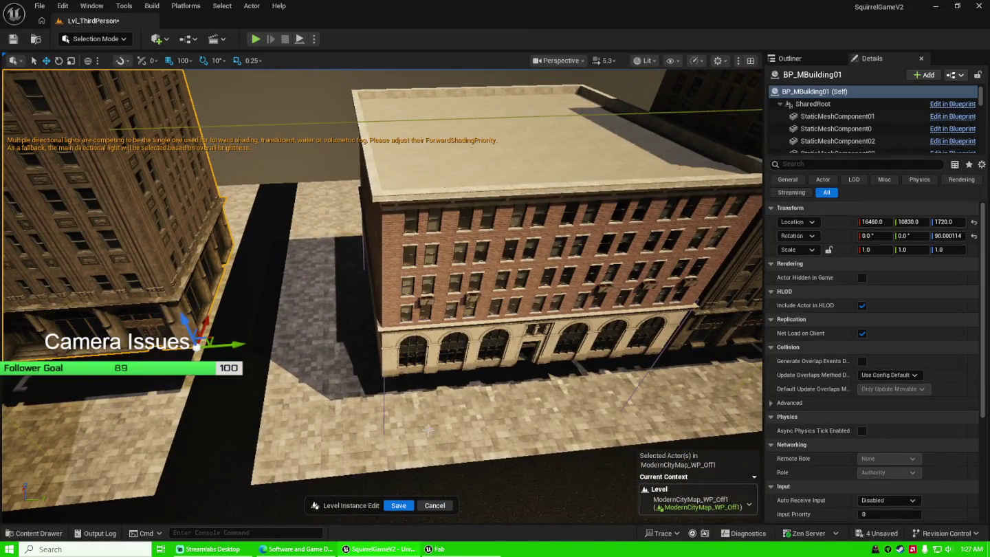
pyautogui.moveTo(426, 425); pyautogui.dragTo(462, 417)
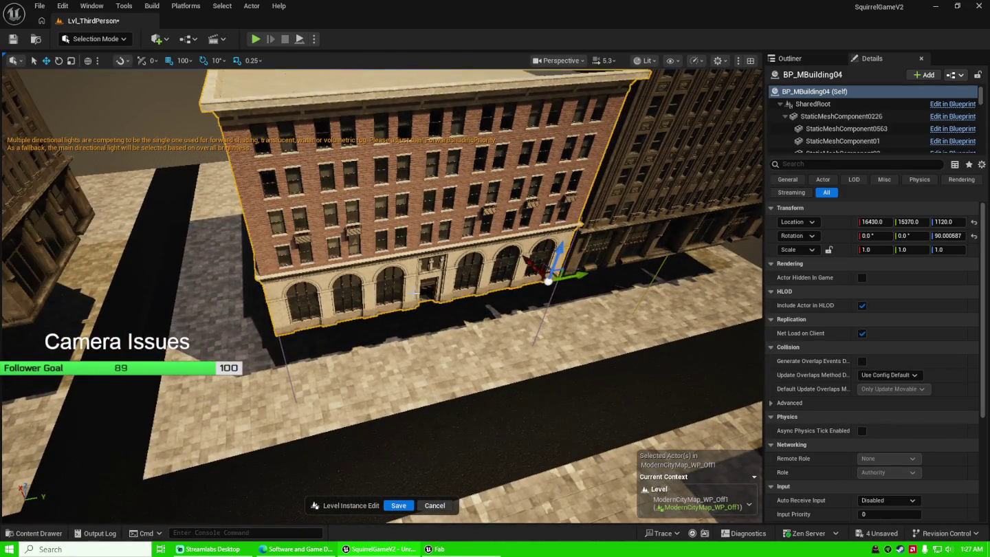